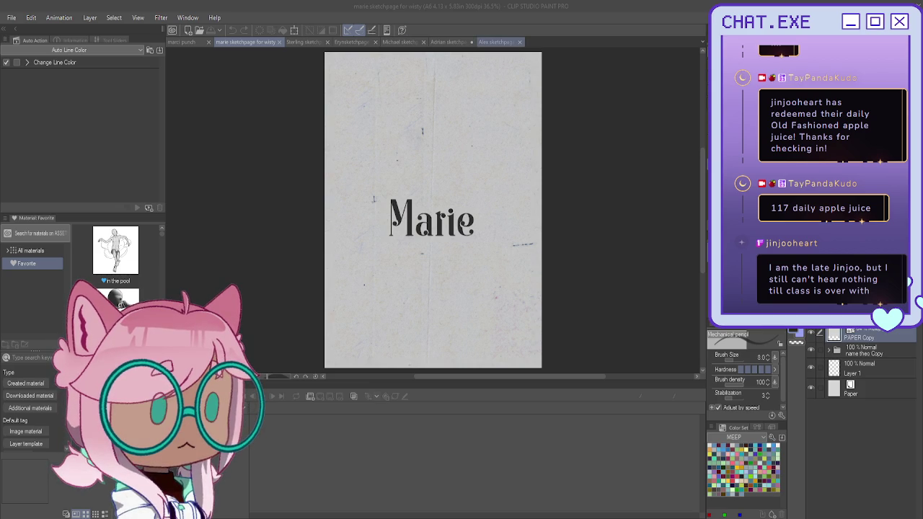
- Select the Folder 1 Copy sketch folder on the Adrian sketch page
left_click(440, 42)
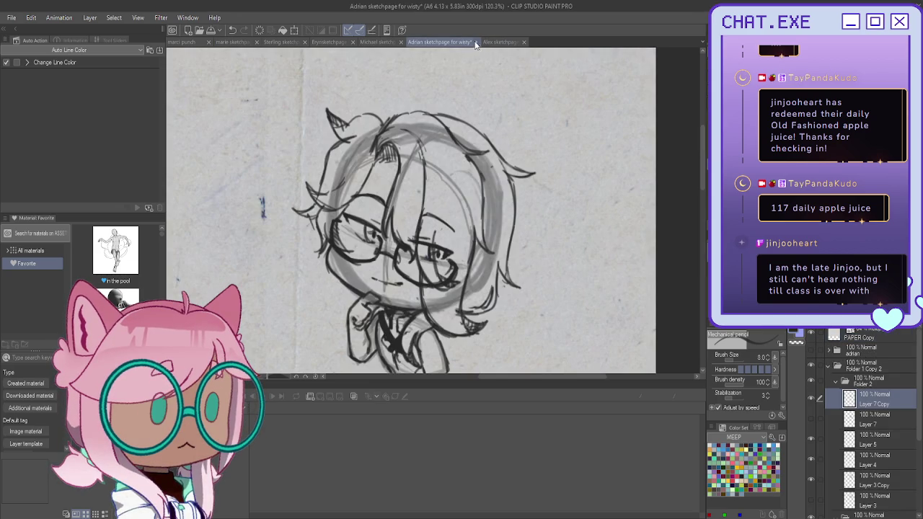
scroll(861, 438, "down", 3)
scroll(860, 438, "down", 2)
left_click(858, 471)
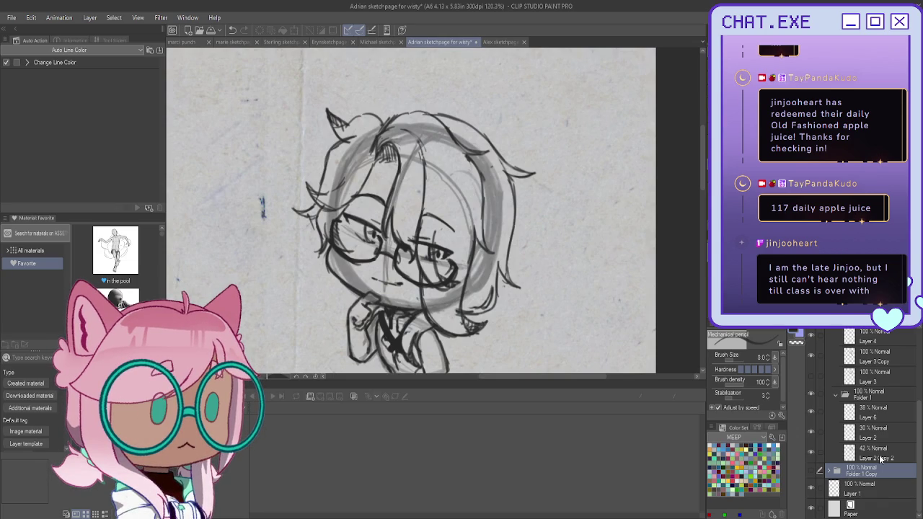
- On the Marie page, paste the folder above Layer 1 twice and add Folder 1 with Layer 2
left_click(245, 42)
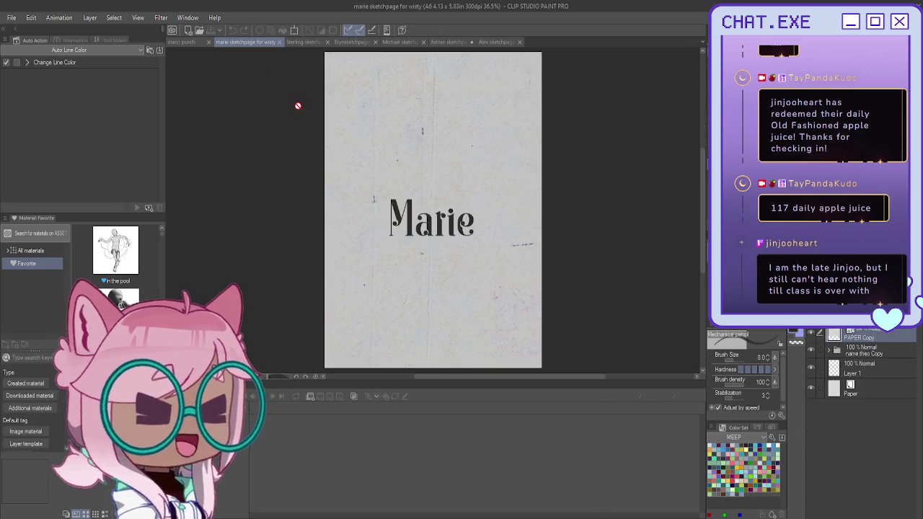
left_click(870, 367)
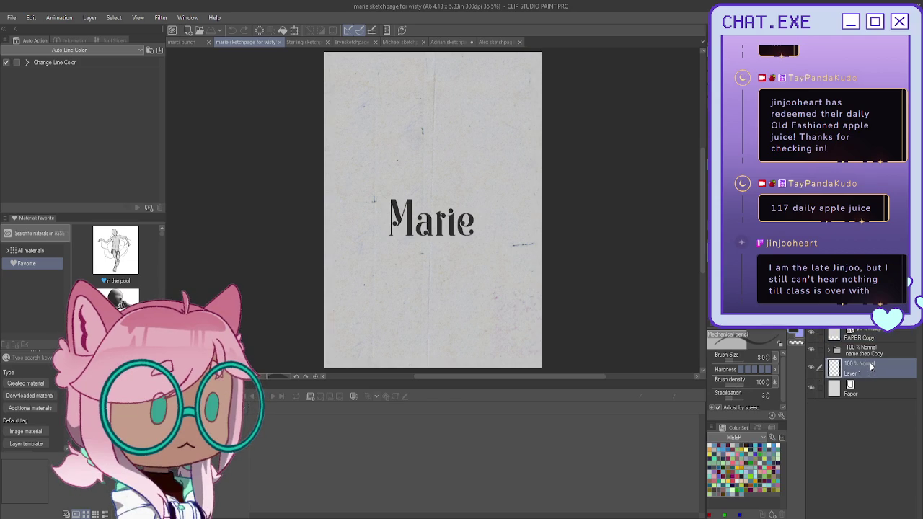
key("ctrl+v")
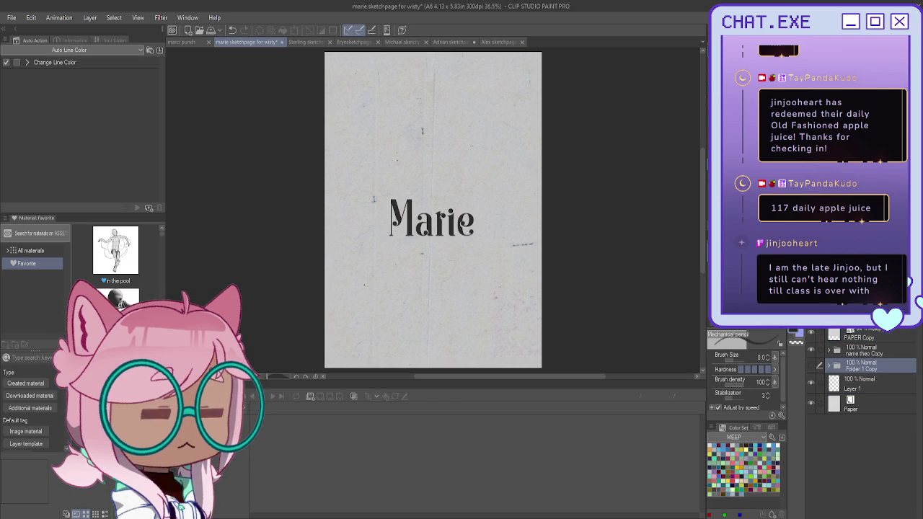
key("ctrl+v")
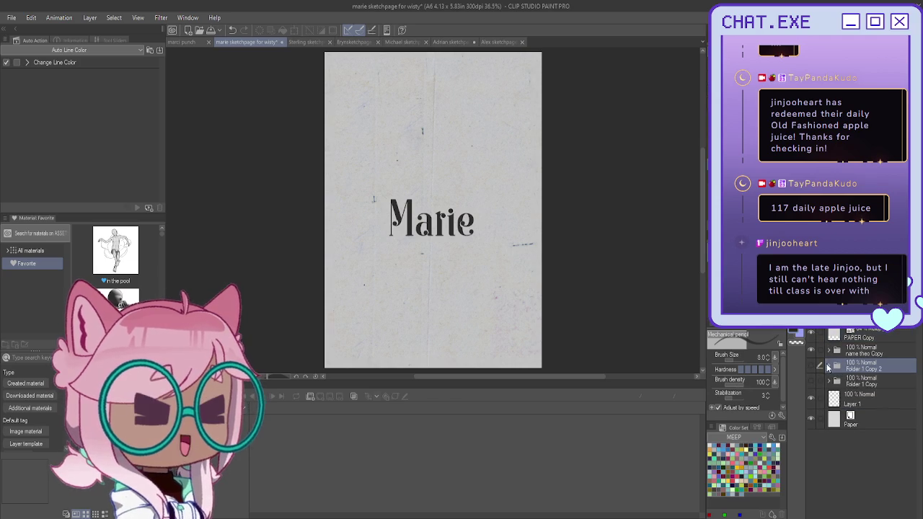
left_click(828, 367)
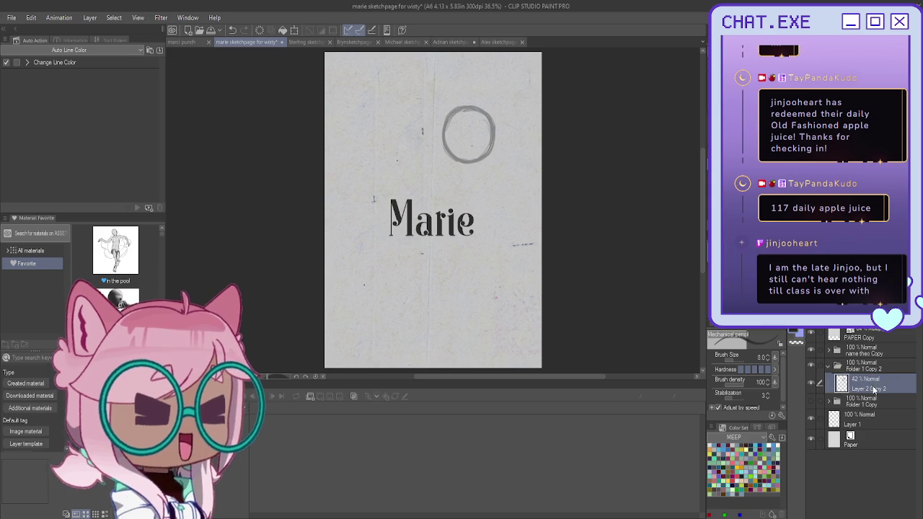
key("ctrl+v")
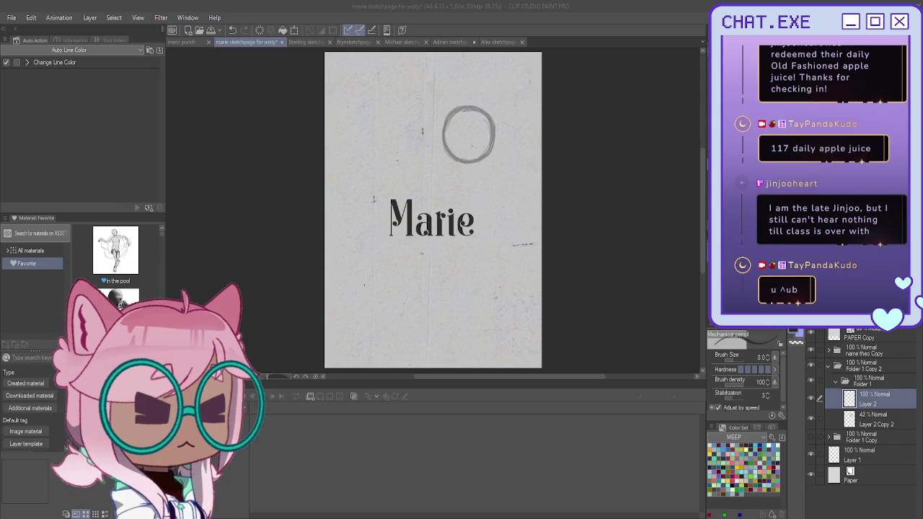
- Zoom on the circle and test Folder 1 at 34% and 48% opacity before restoring 100%
left_click_drag(432, 209, 382, 268)
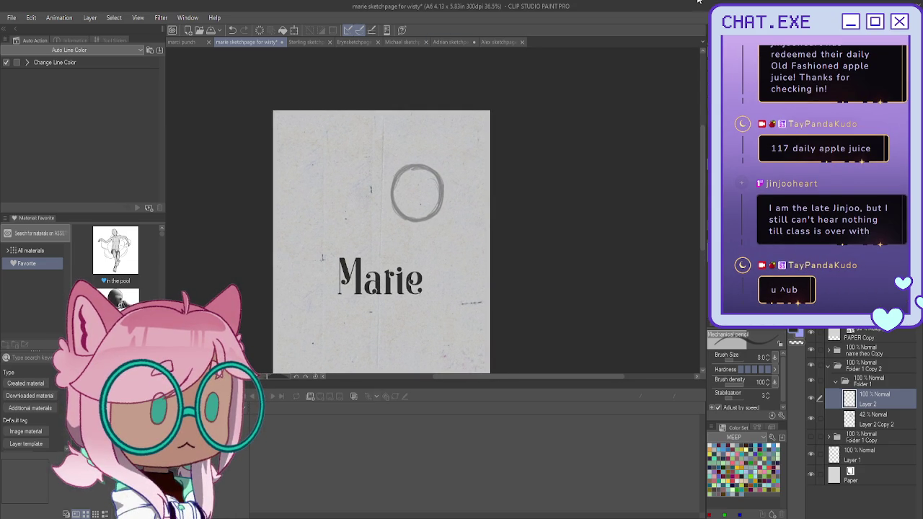
scroll(441, 163, "up", 1)
scroll(441, 163, "up", 1)
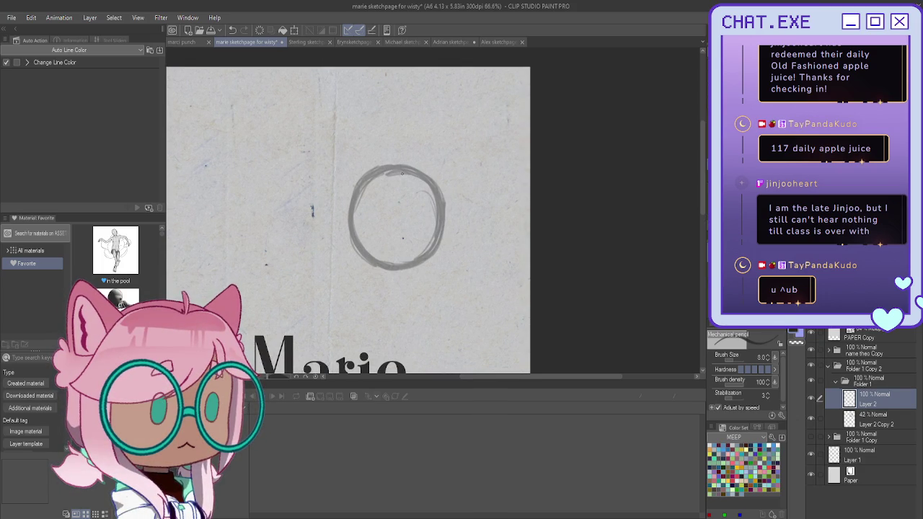
scroll(401, 172, "up", 1)
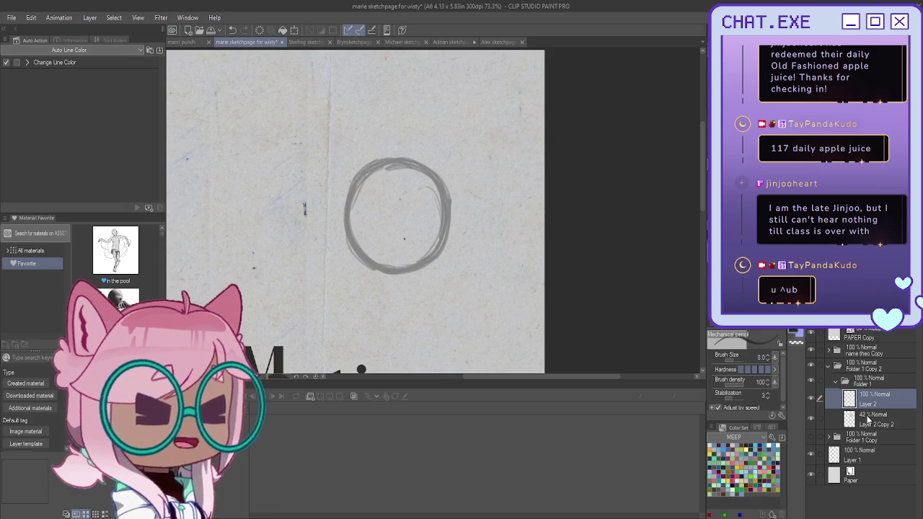
left_click(868, 382)
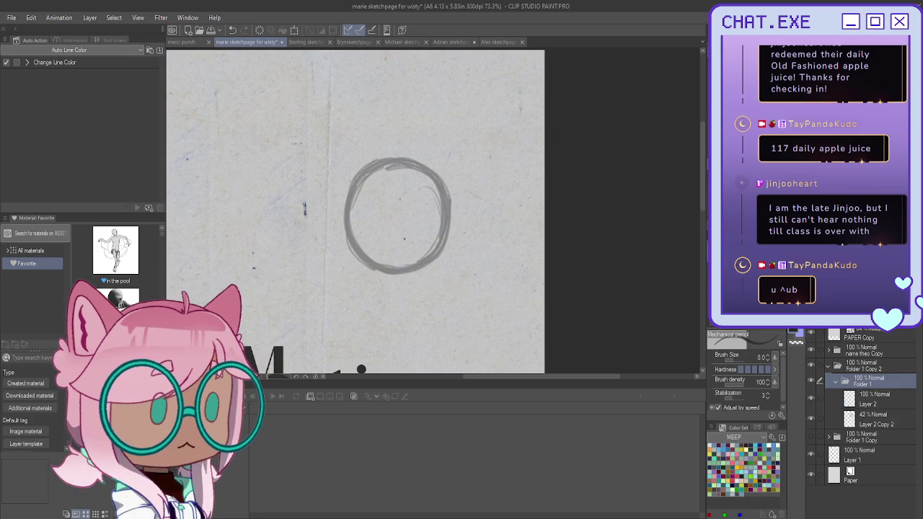
left_click_drag(887, 319, 829, 319)
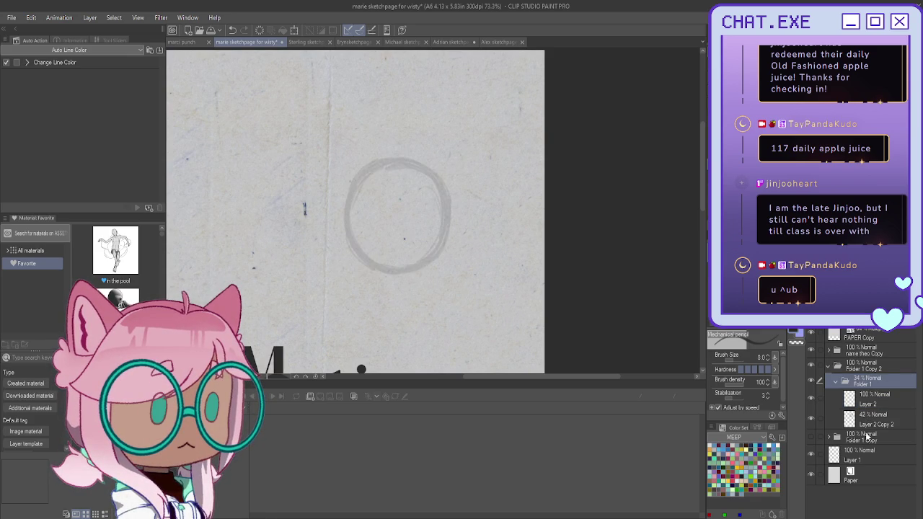
left_click(841, 319)
left_click(888, 319)
- Draw a vertical guideline down through the circle on Layer 2
left_click(869, 400)
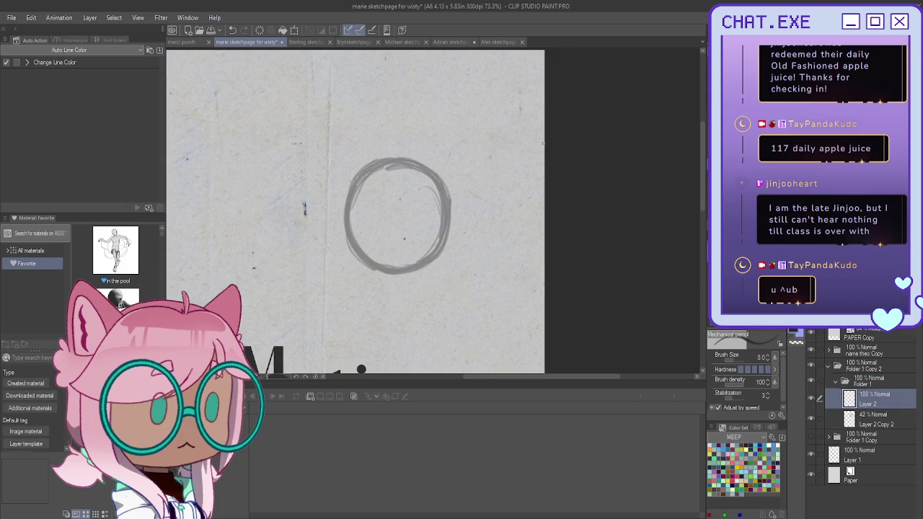
scroll(410, 191, "up", 1)
scroll(411, 190, "up", 1)
mouse_move(416, 163)
left_mouse_down()
mouse_move(421, 223)
mouse_move(411, 289)
left_mouse_up()
- Draw the horizontal cross guide and darken the circle's right edge and bottom
left_click_drag(460, 241, 382, 252)
mouse_move(446, 241)
left_mouse_down()
mouse_move(353, 244)
mouse_move(441, 249)
left_mouse_up()
mouse_move(456, 186)
left_mouse_down()
mouse_move(457, 269)
mouse_move(417, 292)
left_mouse_up()
mouse_move(456, 240)
left_mouse_down()
mouse_move(458, 266)
mouse_move(415, 294)
mouse_move(366, 282)
mouse_move(377, 295)
mouse_move(349, 273)
left_mouse_up()
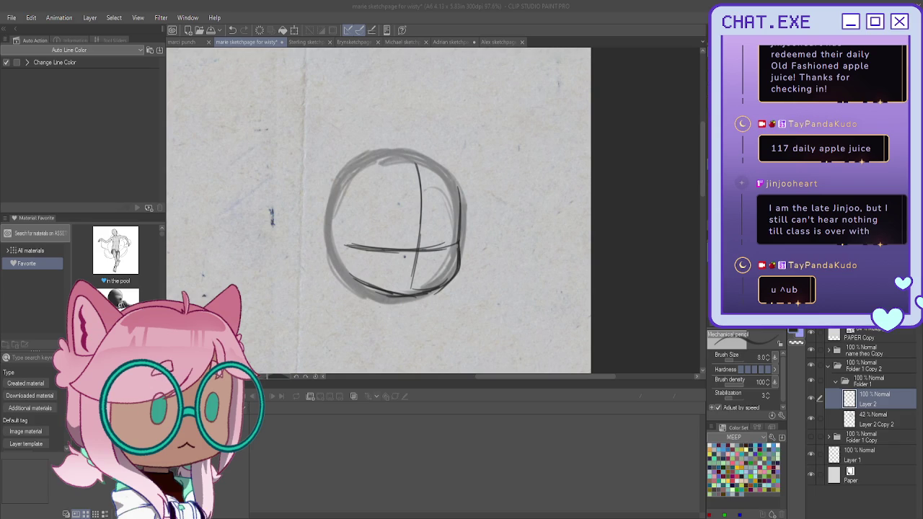
scroll(382, 276, "up", 1)
scroll(382, 276, "up", 2)
scroll(382, 276, "up", 1)
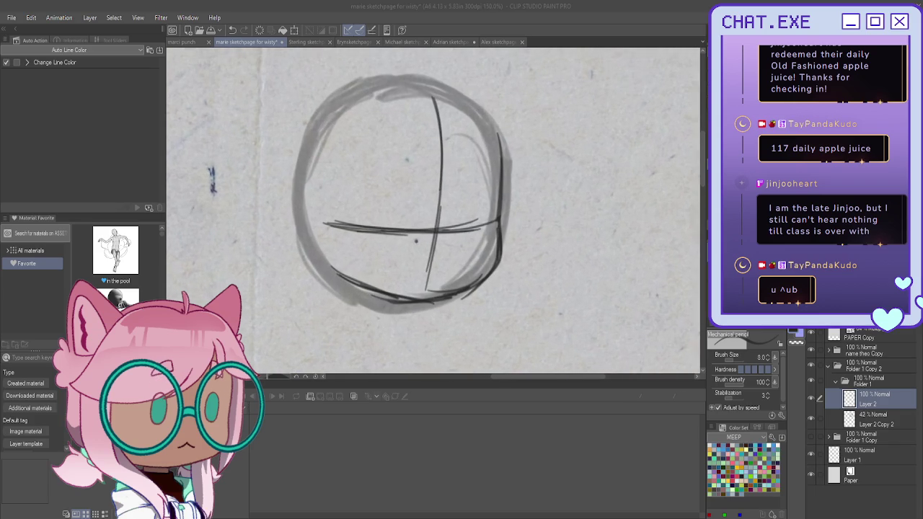
scroll(513, 289, "down", 1)
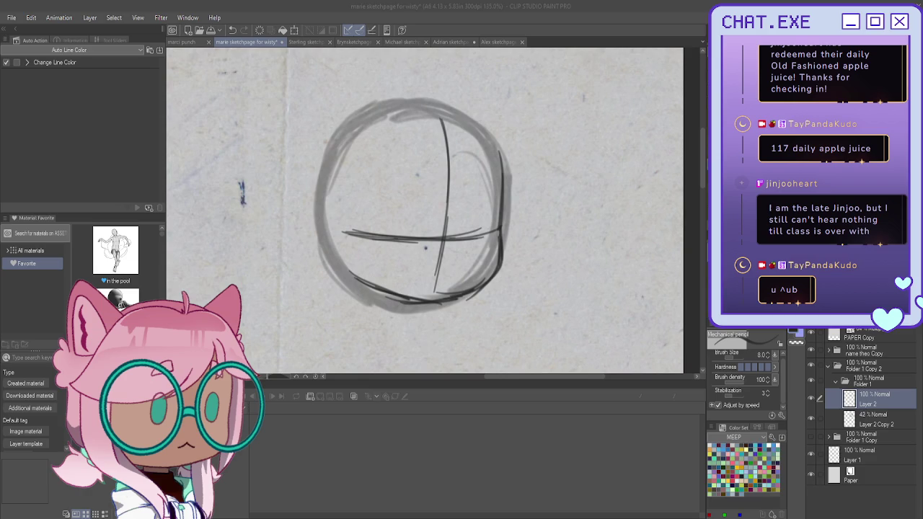
- Rough in the neck, torso sides and arm curves of the small body below the head
left_click_drag(426, 327, 428, 368)
left_click_drag(433, 288, 449, 234)
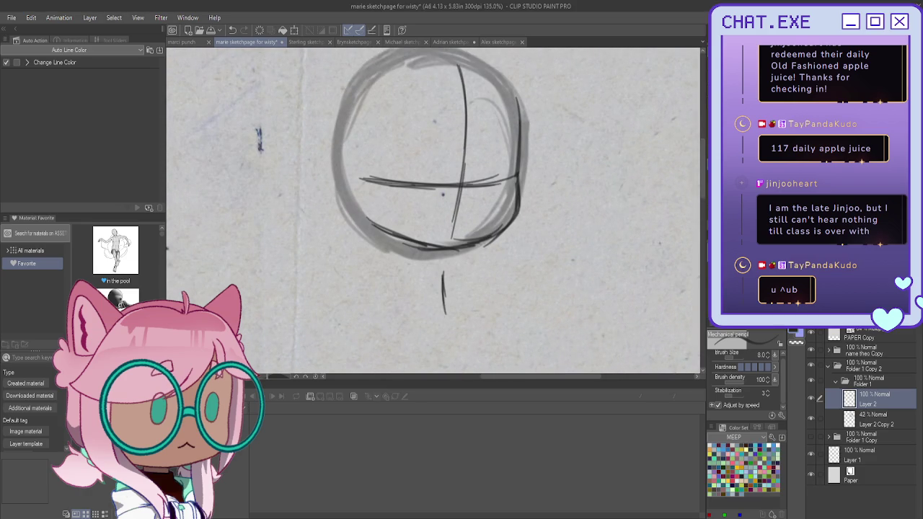
scroll(511, 261, "down", 1)
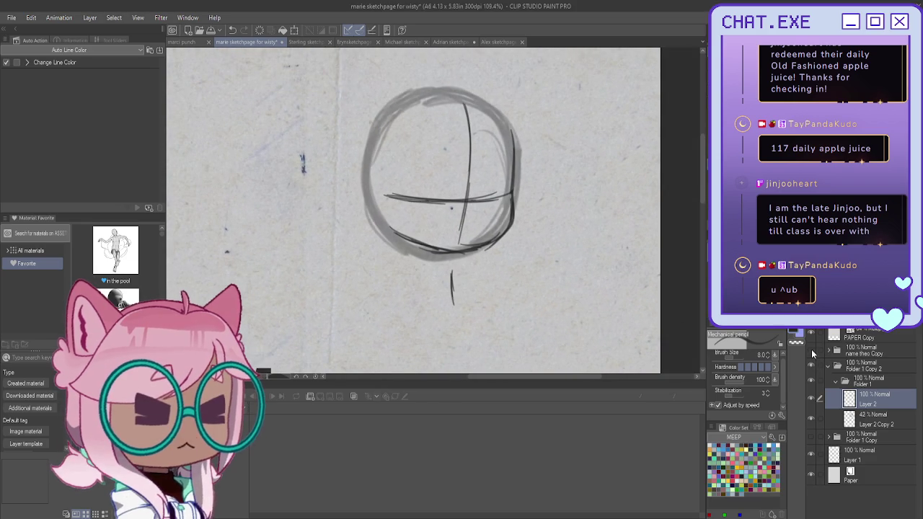
left_click_drag(451, 269, 453, 317)
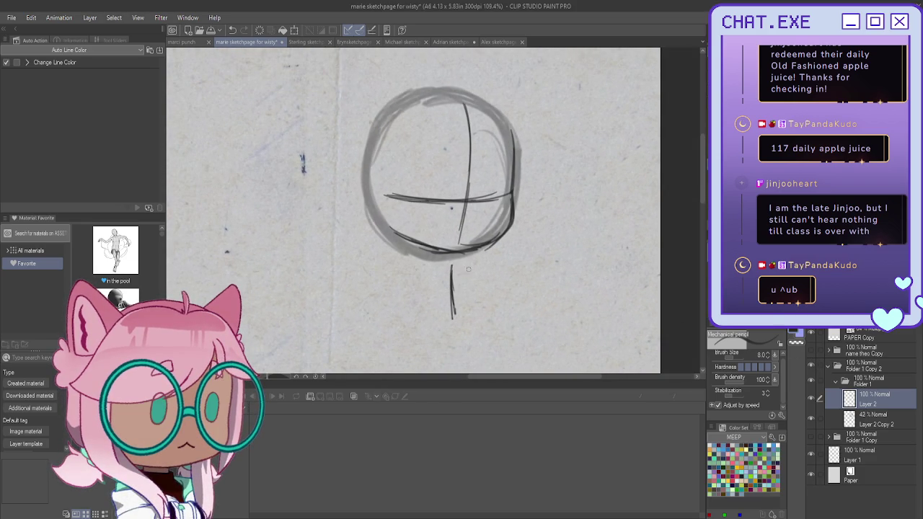
mouse_move(467, 271)
left_mouse_down()
mouse_move(424, 265)
mouse_move(426, 311)
left_mouse_up()
left_click_drag(459, 273, 466, 310)
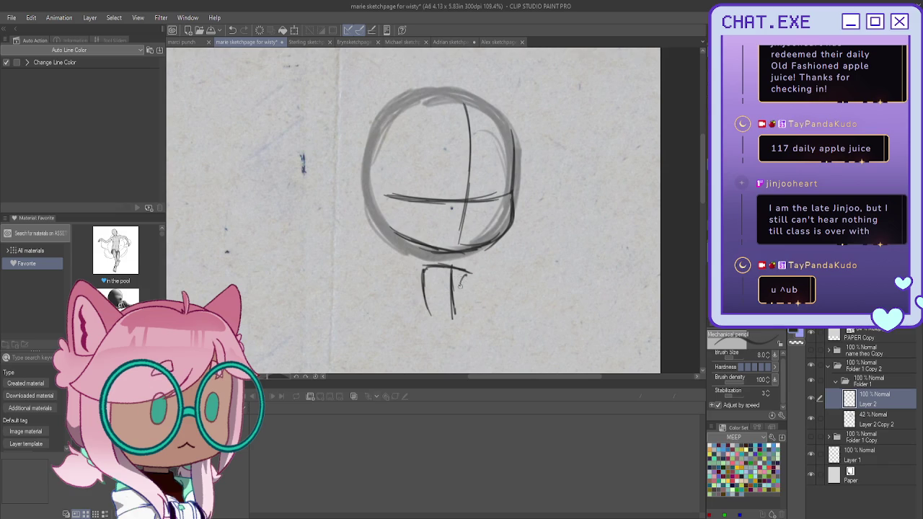
left_click_drag(463, 271, 471, 310)
left_click_drag(461, 274, 469, 304)
left_click_drag(514, 266, 566, 301)
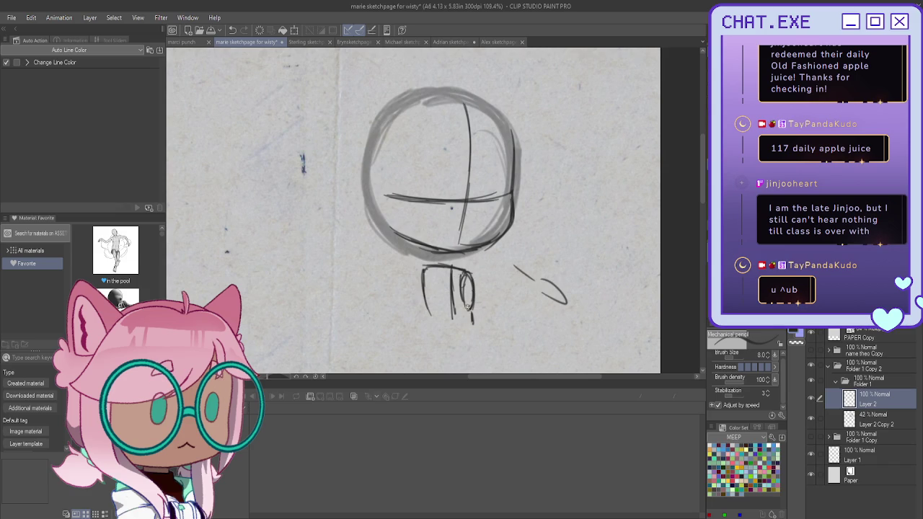
left_click_drag(472, 274, 473, 322)
mouse_move(423, 282)
left_mouse_down()
mouse_move(425, 317)
mouse_move(474, 336)
mouse_move(443, 344)
mouse_move(427, 332)
mouse_move(447, 343)
left_mouse_up()
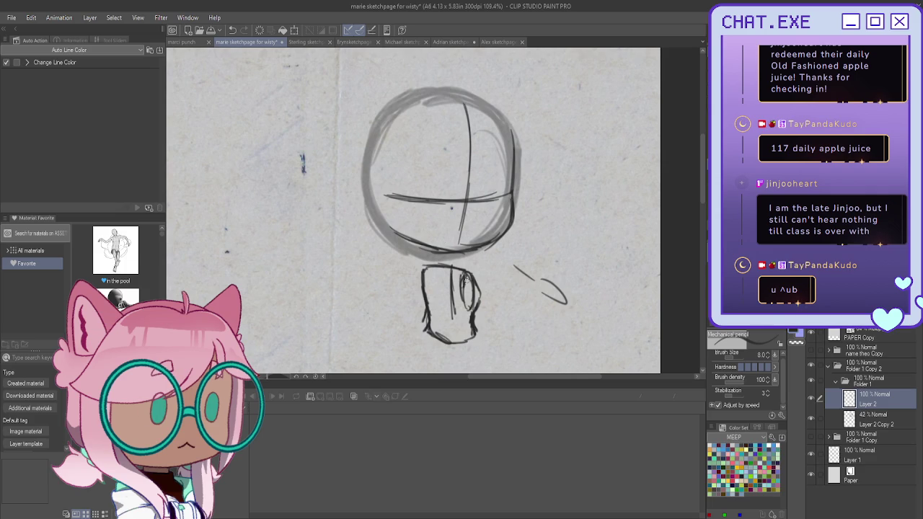
left_click_drag(470, 277, 474, 285)
- Set Layer 2 to 35% opacity, collapse Folder 1, and add Layer 3 inside new Folder 2
type("35")
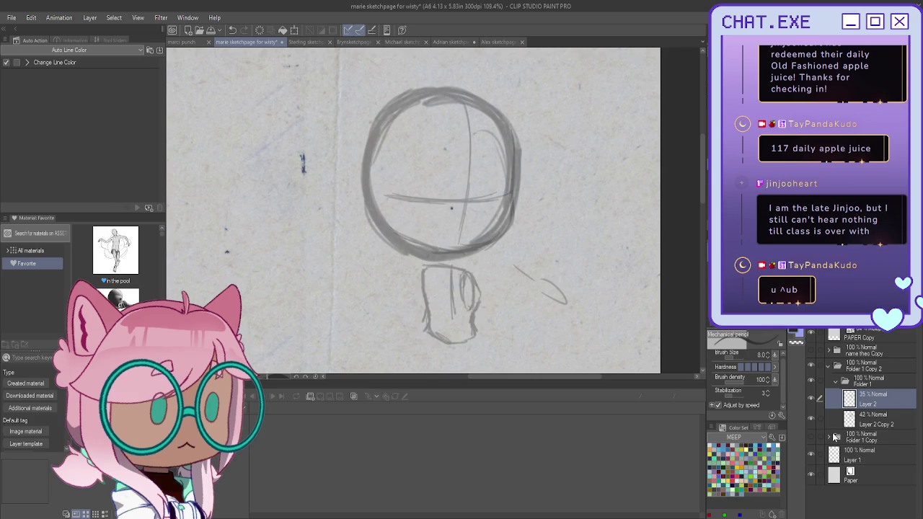
left_click(836, 384)
key("ctrl+shift+n")
key("ctrl+g")
- Pencil the first eye's line, eyelid and lash strokes on the left of the face
scroll(495, 233, "down", 1)
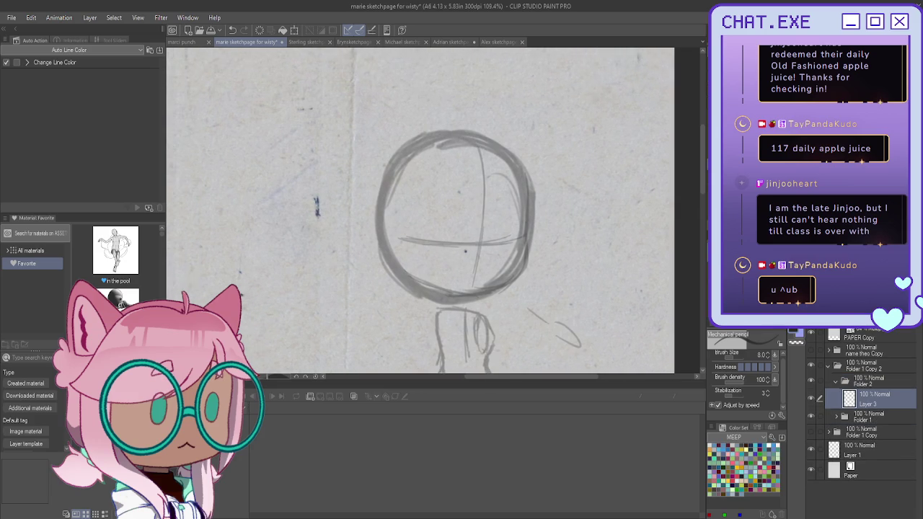
scroll(505, 238, "up", 2)
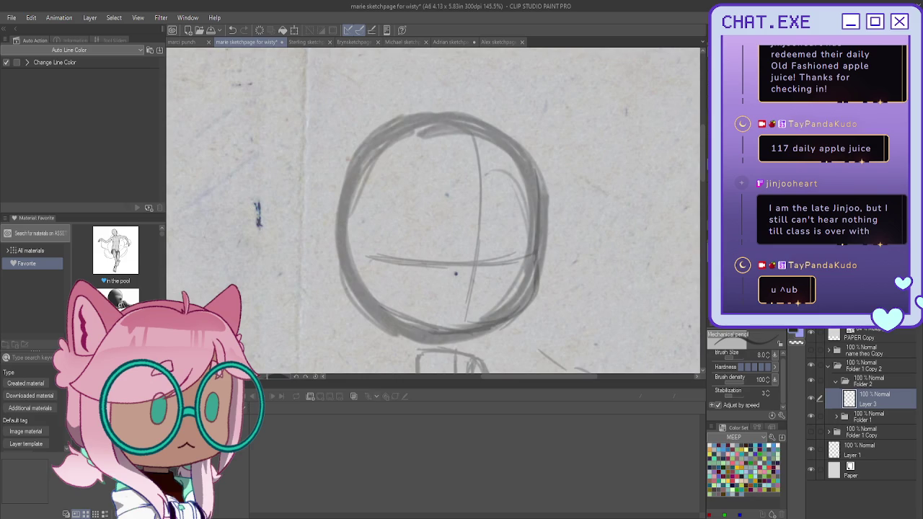
scroll(367, 240, "up", 1)
scroll(367, 240, "up", 1)
scroll(367, 240, "up", 1)
mouse_move(395, 258)
left_mouse_down()
mouse_move(333, 259)
mouse_move(393, 258)
mouse_move(393, 250)
left_mouse_up()
mouse_move(351, 223)
left_mouse_down()
mouse_move(392, 235)
mouse_move(369, 219)
mouse_move(377, 209)
mouse_move(394, 216)
mouse_move(372, 211)
left_mouse_up()
left_click_drag(370, 255, 376, 279)
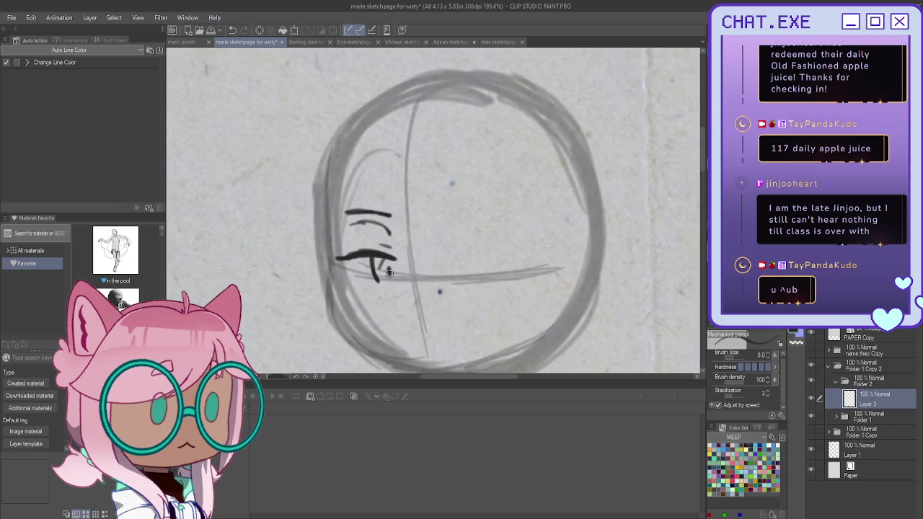
left_click_drag(387, 282, 360, 283)
- Flip the canvas horizontally, thicken the first eye's upper stroke, and draw a small nose
key("h")
mouse_move(503, 254)
left_mouse_down()
mouse_move(537, 261)
mouse_move(514, 253)
left_mouse_up()
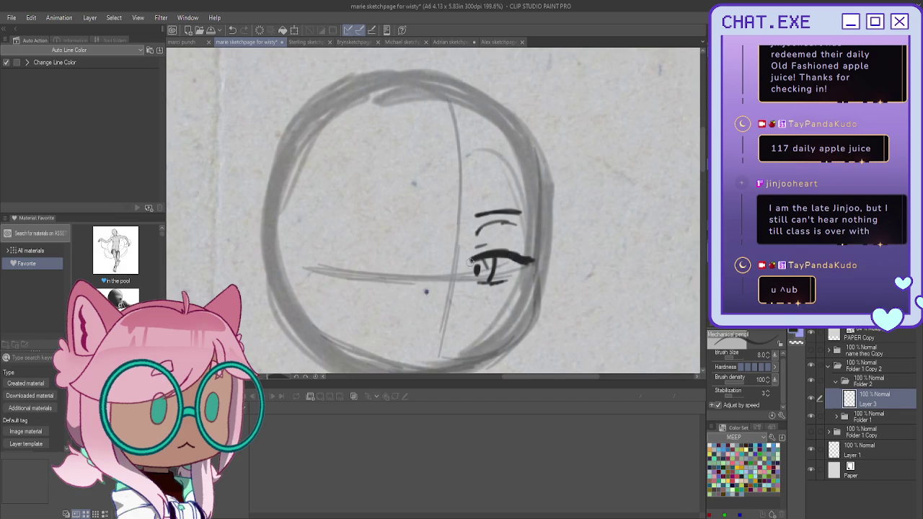
left_click_drag(433, 297, 440, 270)
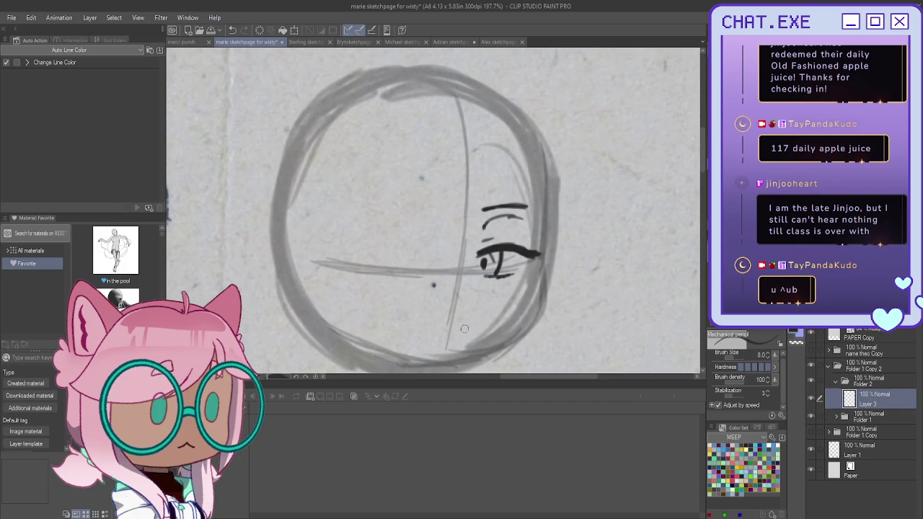
left_click_drag(462, 329, 453, 331)
- Draw the second closed eye with an eyebrow, redrawn lower, and lash strokes
left_click_drag(379, 247, 418, 251)
mouse_move(352, 251)
left_mouse_down()
mouse_move(431, 255)
mouse_move(387, 244)
mouse_move(358, 250)
mouse_move(419, 250)
mouse_move(384, 234)
mouse_move(356, 247)
left_mouse_up()
mouse_move(415, 226)
left_mouse_down()
mouse_move(375, 213)
mouse_move(418, 210)
left_mouse_up()
key("ctrl+z")
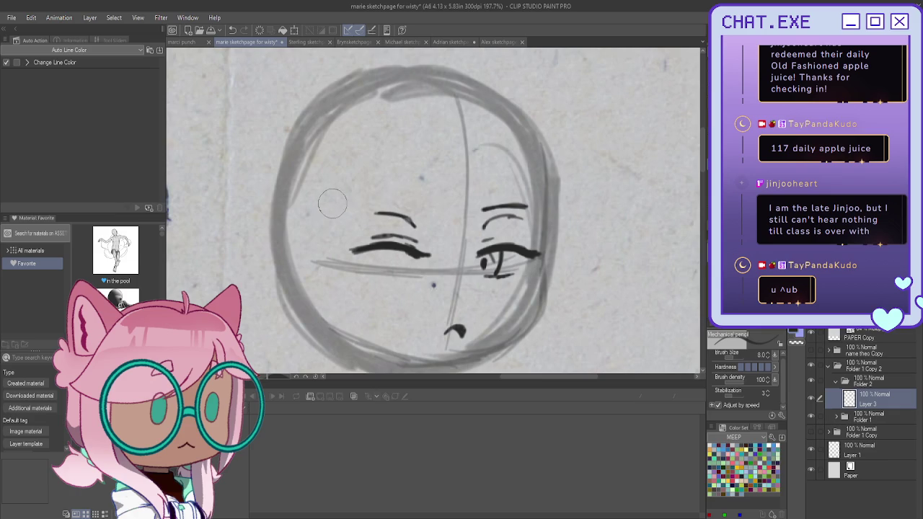
left_click_drag(355, 204, 439, 209)
mouse_move(413, 251)
left_mouse_down()
mouse_move(339, 254)
mouse_move(411, 283)
left_mouse_up()
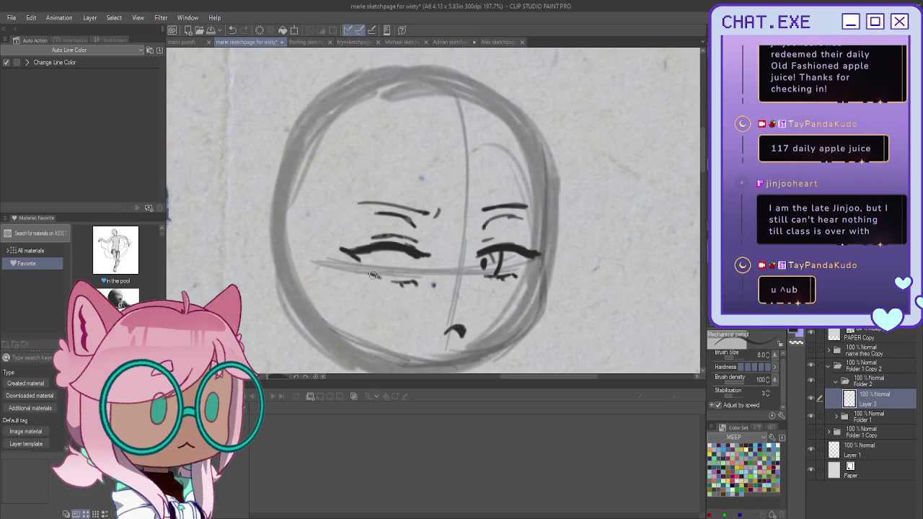
left_click_drag(403, 247, 395, 285)
- Settle the left eye's upper lid line, dropping its tail but keeping the rightward extension
left_click_drag(346, 249, 413, 256)
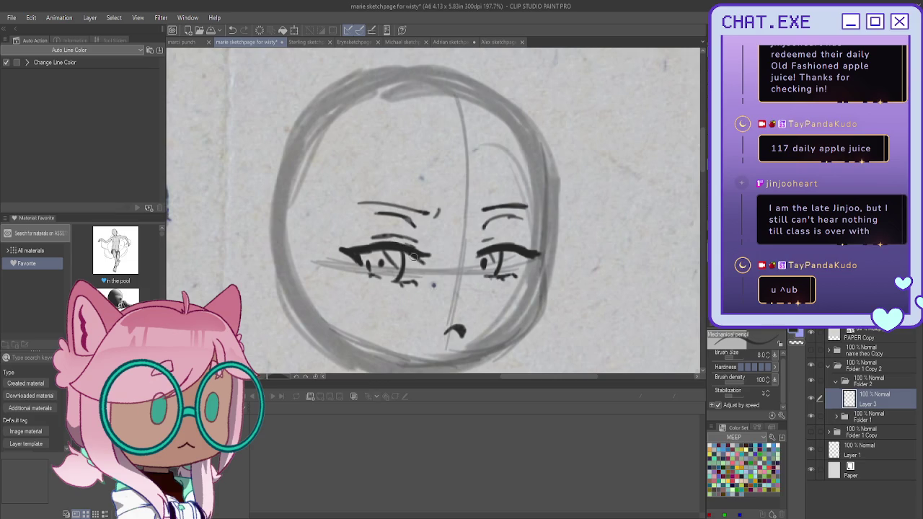
key("ctrl+z")
left_click_drag(408, 251, 428, 255)
key("ctrl+z")
key("ctrl+y")
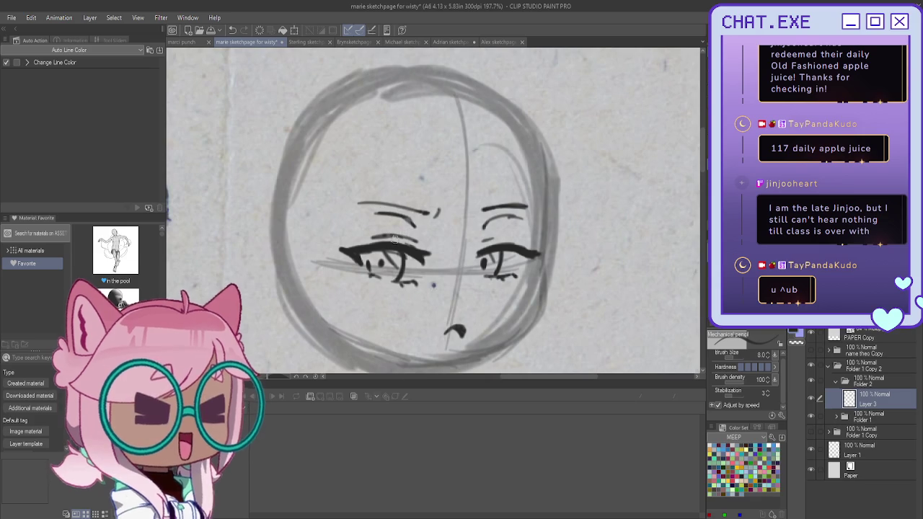
- Darken the face circle's right side and lower-left outline, mirroring the canvas to check
scroll(405, 232, "down", 2)
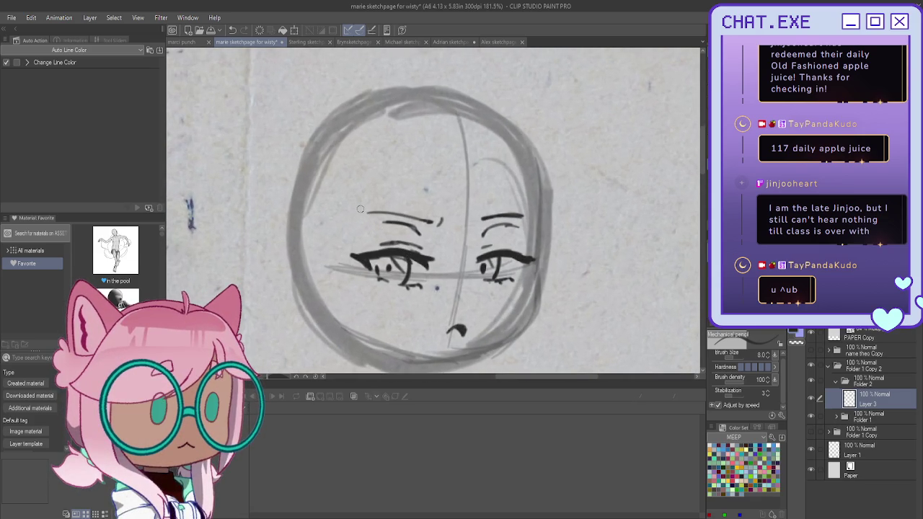
scroll(356, 215, "down", 3)
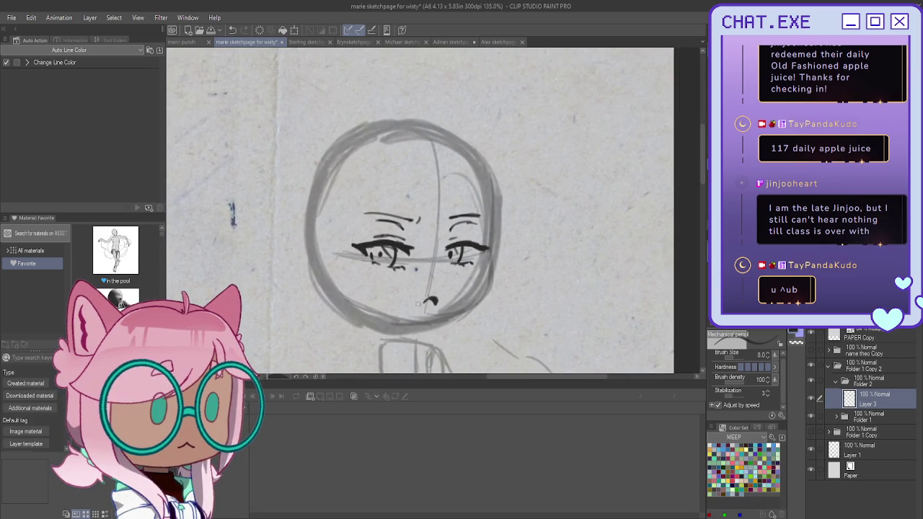
scroll(418, 304, "up", 1)
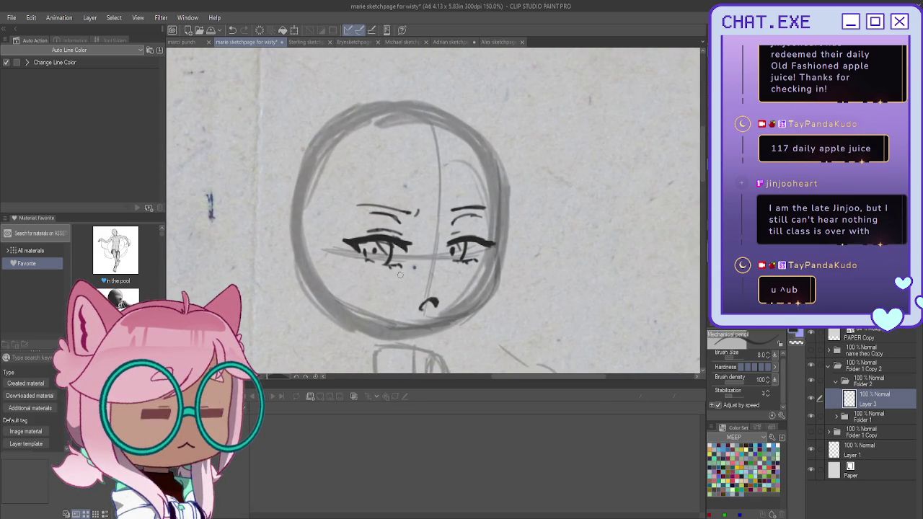
scroll(404, 237, "down", 4)
scroll(389, 223, "up", 4)
scroll(375, 209, "up", 1)
mouse_move(465, 164)
left_mouse_down()
mouse_move(471, 209)
mouse_move(432, 289)
left_mouse_up()
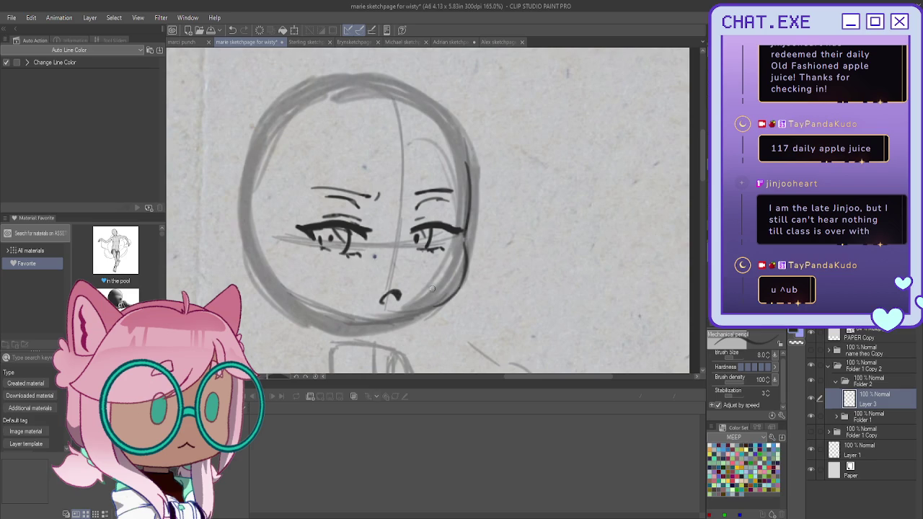
key("h")
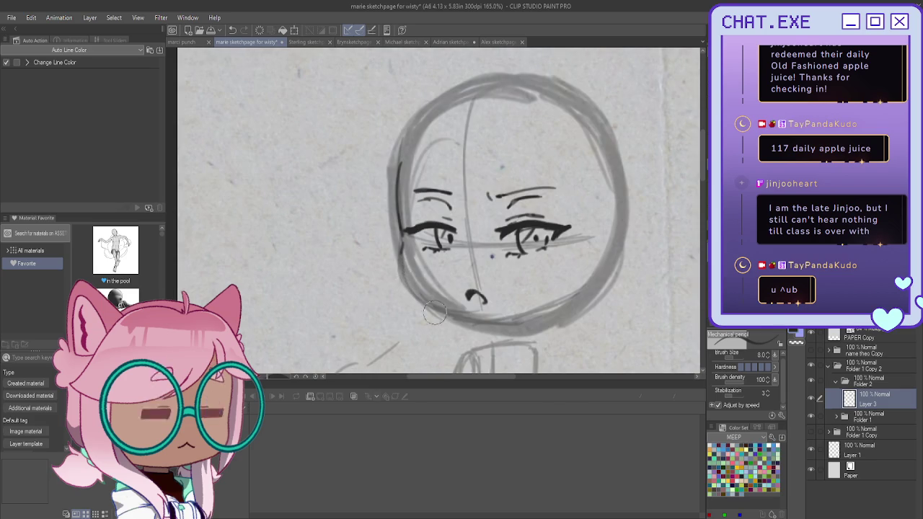
mouse_move(402, 244)
left_mouse_down()
mouse_move(400, 281)
mouse_move(419, 297)
mouse_move(508, 323)
left_mouse_up()
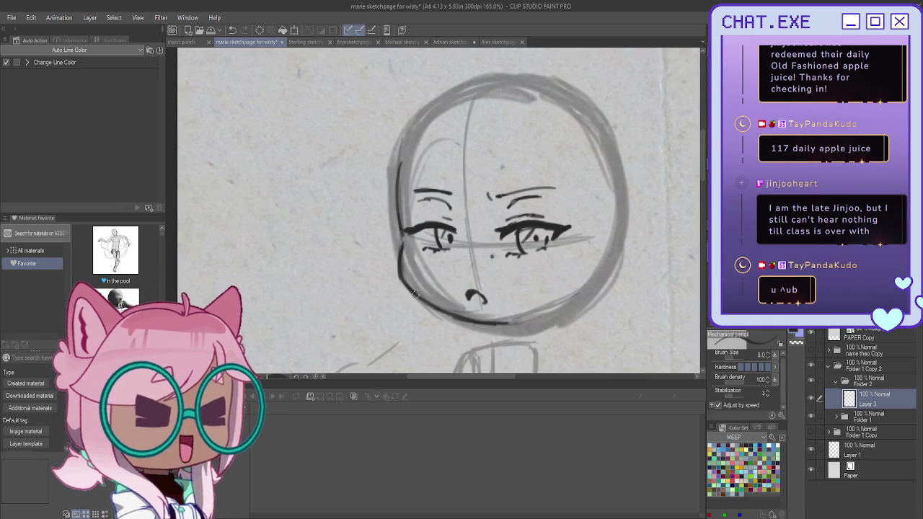
- Ink the lower-left face outline and a darker chin line, with the view flipped back
left_click_drag(404, 282, 512, 321)
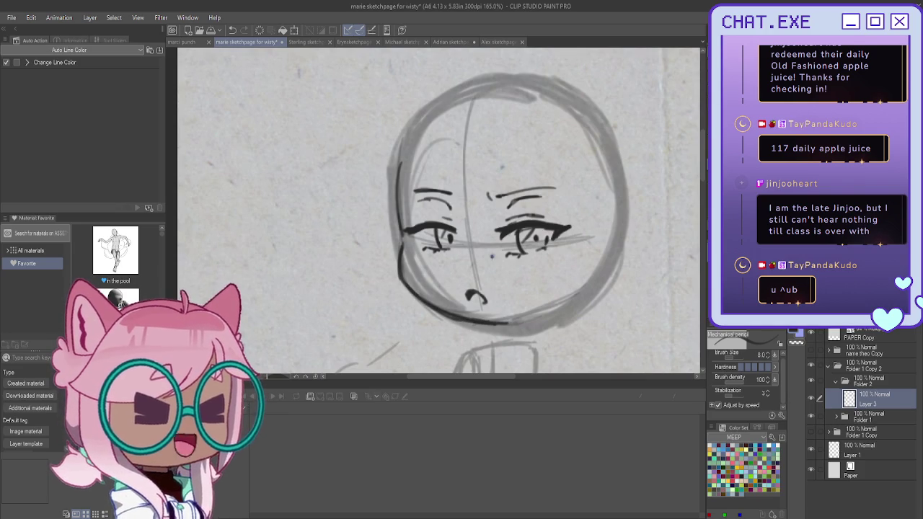
key("h")
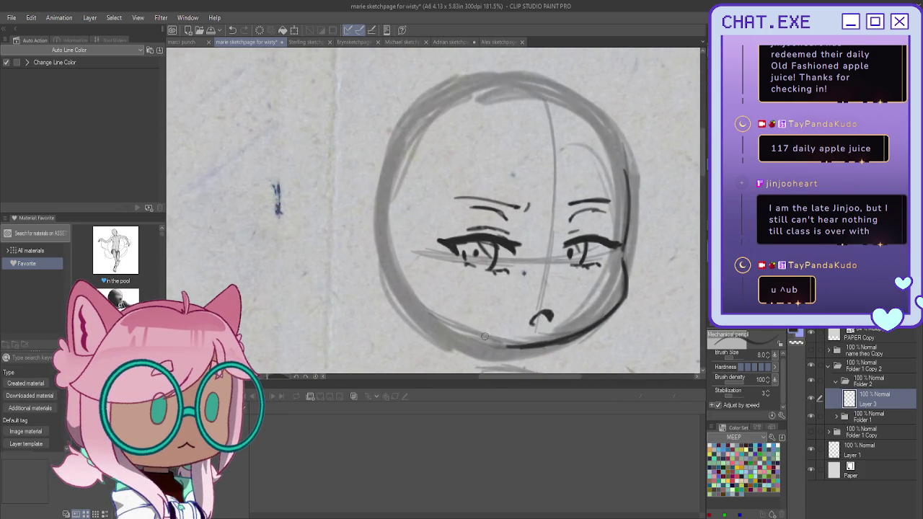
scroll(468, 298, "up", 1)
left_click_drag(527, 344, 423, 311)
left_click_drag(487, 338, 427, 313)
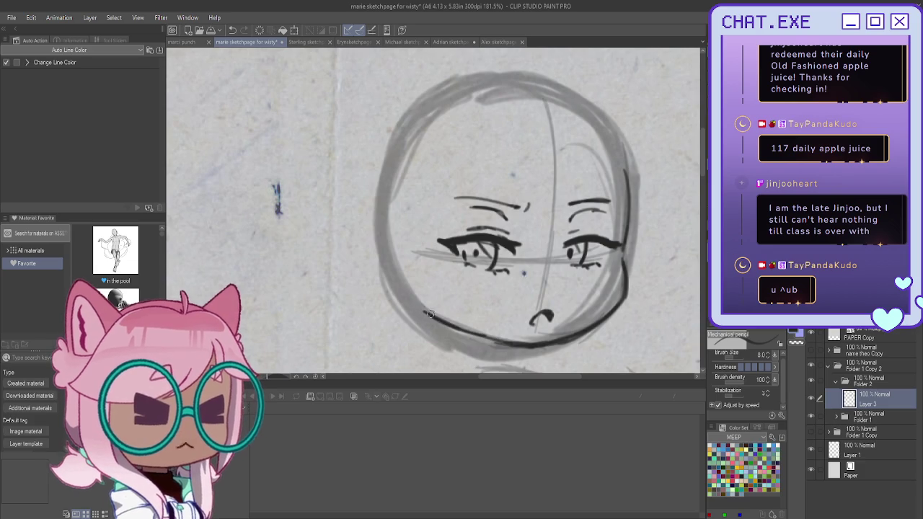
- Draw the ear curve beside the face, undoing the last ear stroke
mouse_move(397, 238)
left_mouse_down()
mouse_move(379, 218)
mouse_move(363, 261)
mouse_move(369, 276)
mouse_move(395, 285)
left_mouse_up()
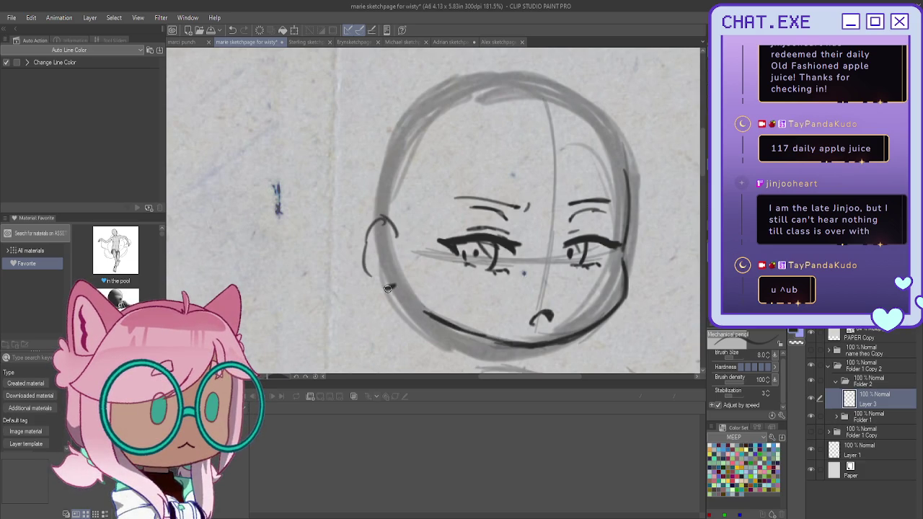
mouse_move(382, 231)
left_mouse_down()
mouse_move(390, 279)
mouse_move(366, 240)
mouse_move(360, 268)
mouse_move(382, 288)
mouse_move(401, 282)
mouse_move(418, 306)
mouse_move(398, 283)
mouse_move(389, 291)
mouse_move(369, 281)
mouse_move(409, 292)
left_mouse_up()
key("ctrl+z")
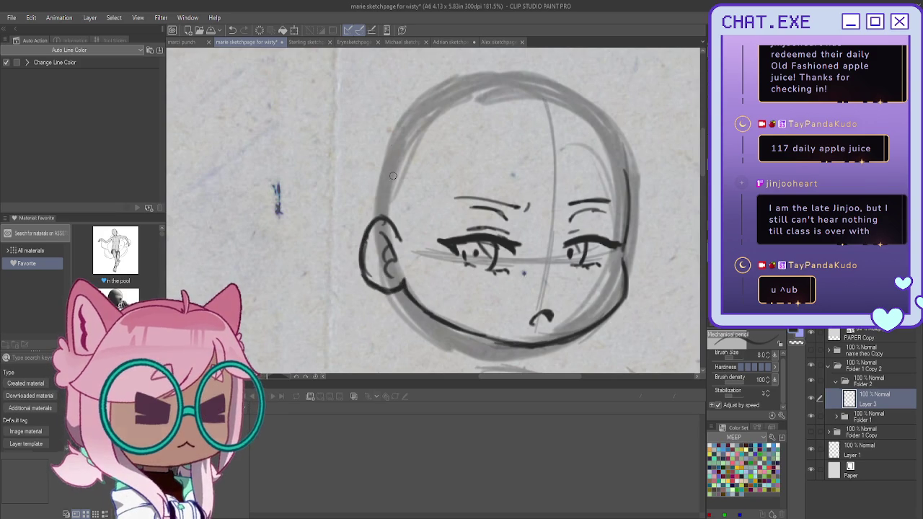
- Darken the right cheek edge and shift the face line art down with Move layer
left_click_drag(628, 231, 631, 277)
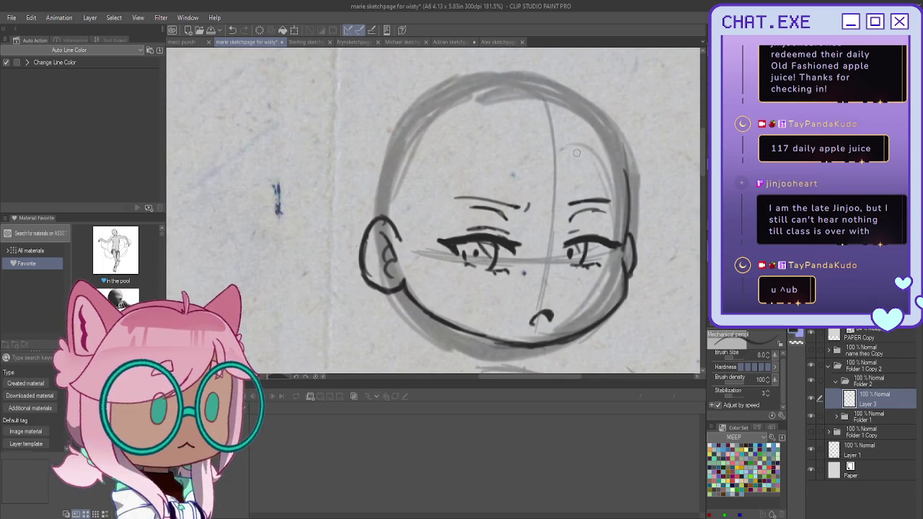
scroll(548, 281, "down", 2)
scroll(477, 287, "up", 1)
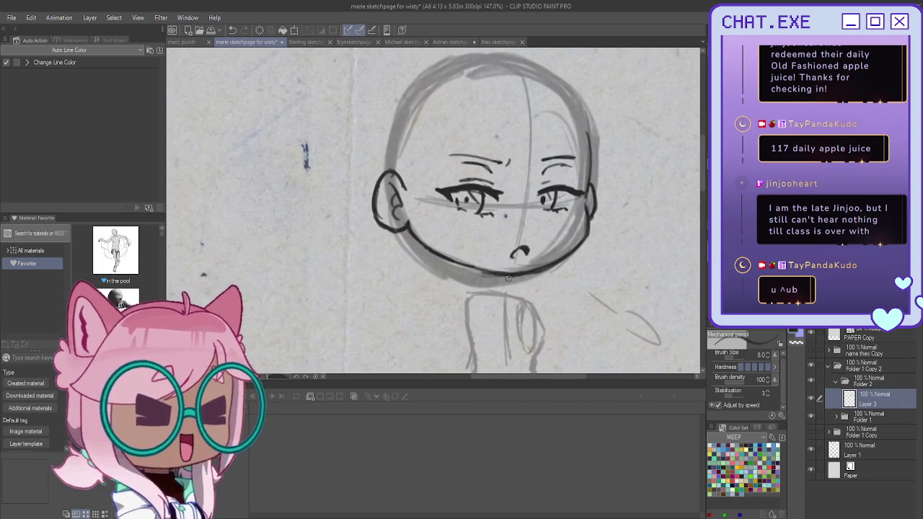
key("k")
left_click_drag(343, 146, 345, 156)
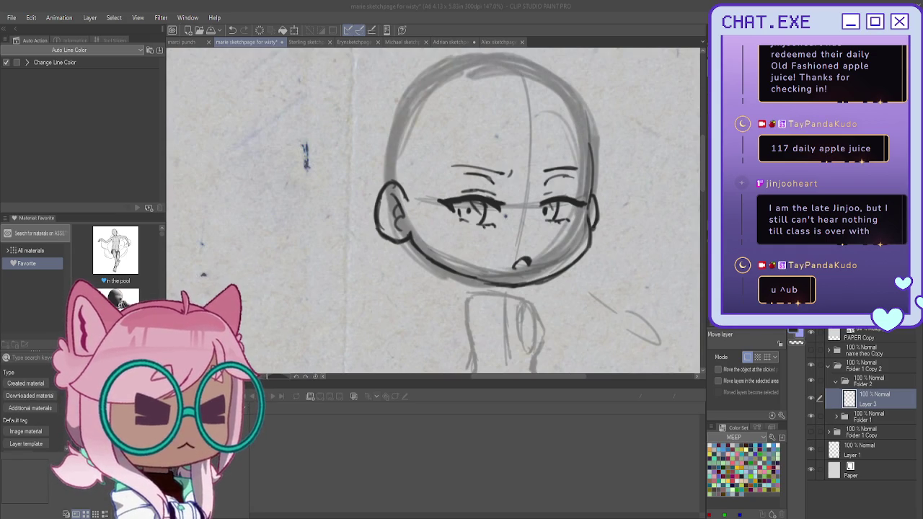
- Nudge the face line art, then undo the nudge and return to the pencil
left_click_drag(592, 154, 595, 157)
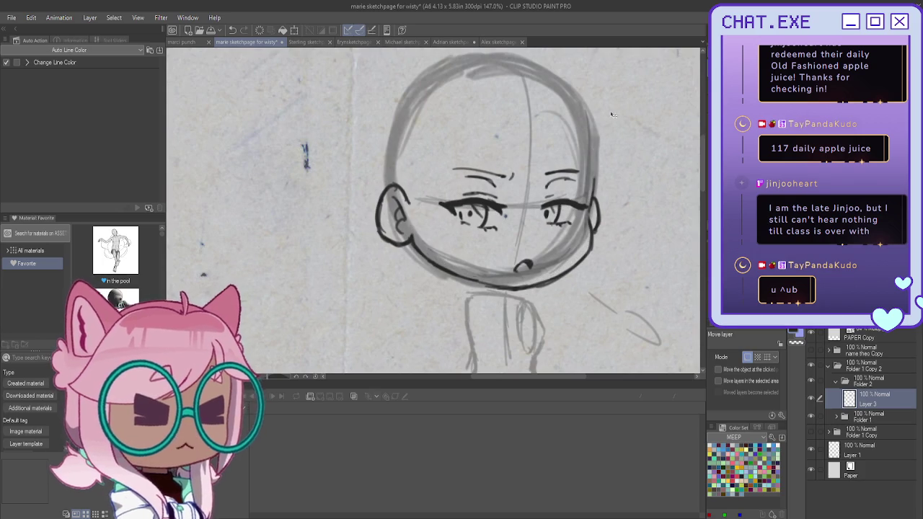
key("ctrl+z")
key("p")
- Redraw the head's right side, touch up the chin line, and add a new Layer 4
left_click_drag(589, 128, 591, 182)
key("p")
key("ctrl+z")
left_click_drag(592, 130, 588, 214)
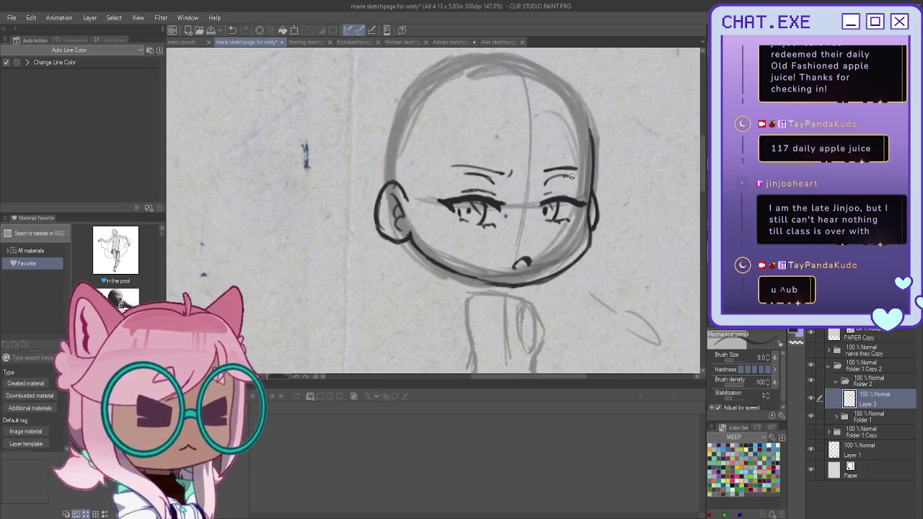
left_click_drag(378, 167, 378, 176)
mouse_move(448, 265)
left_mouse_down()
mouse_move(517, 298)
mouse_move(541, 327)
left_mouse_up()
key("ctrl+z")
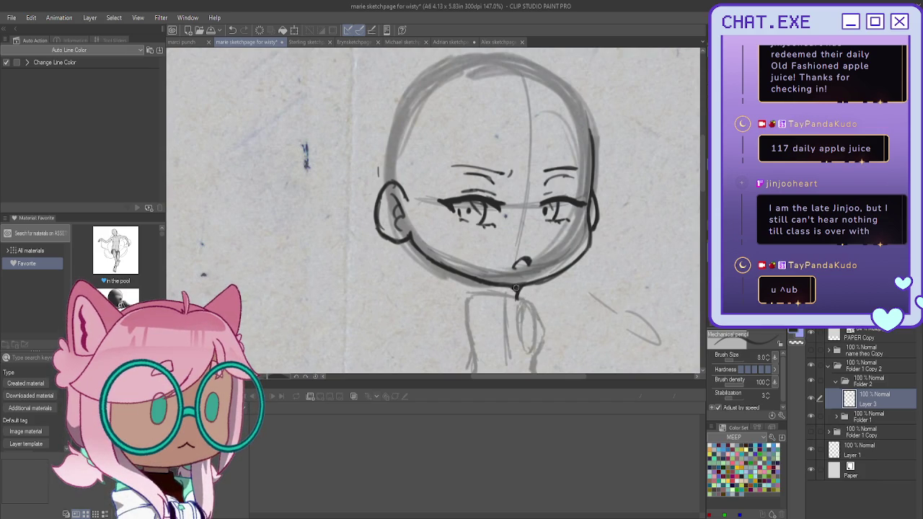
left_click_drag(506, 286, 516, 293)
left_click_drag(447, 217, 465, 177)
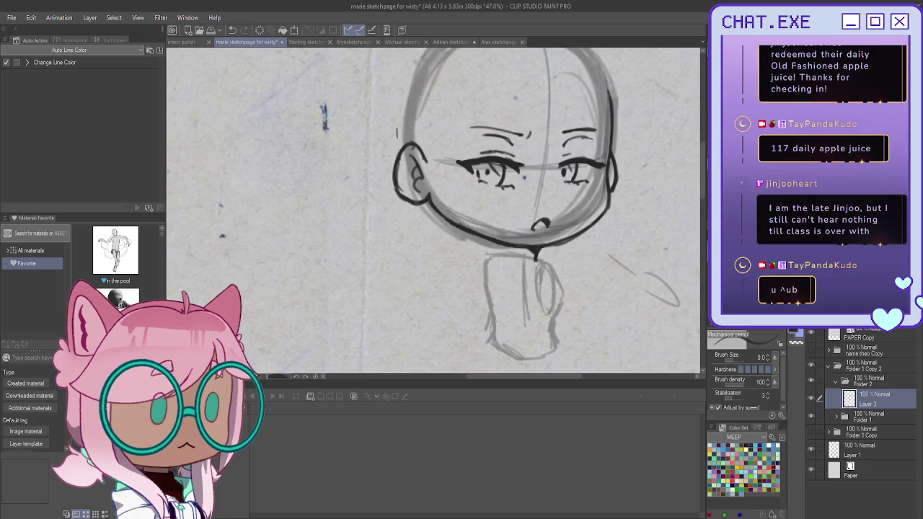
key("ctrl+shift+n")
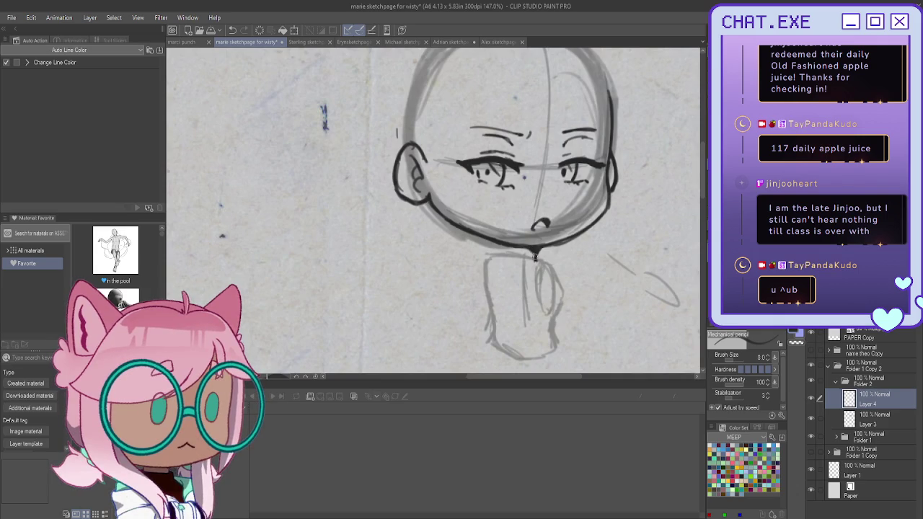
- Ink the stroke under the chin and both sides of the neck on Layer 4
mouse_move(502, 253)
left_mouse_down()
mouse_move(534, 257)
mouse_move(503, 250)
left_mouse_up()
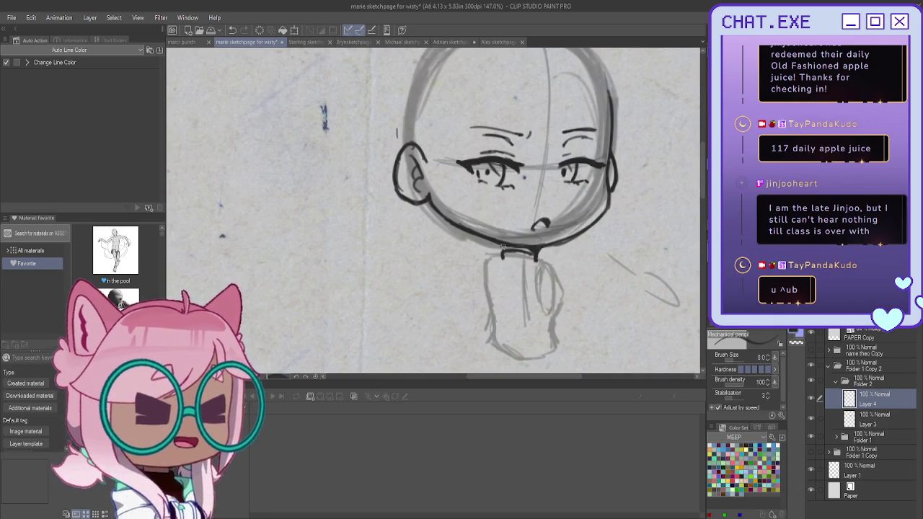
left_click_drag(527, 253, 544, 266)
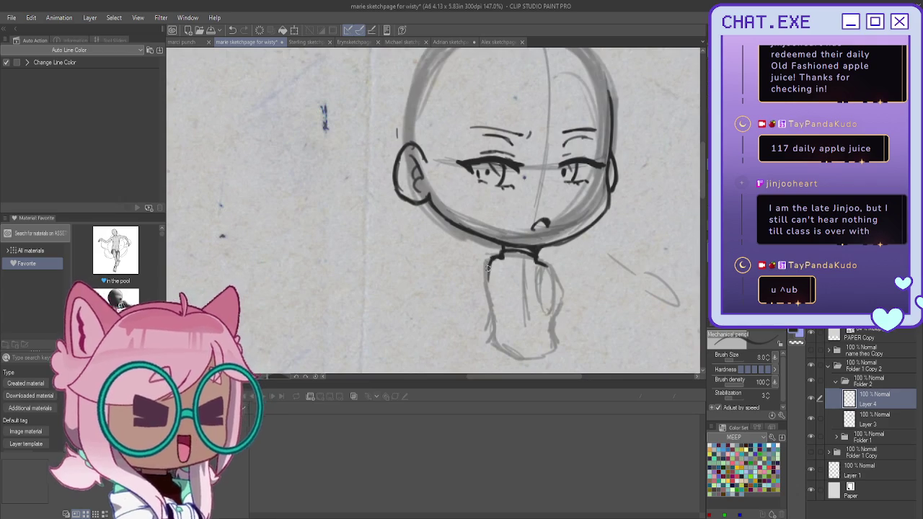
left_click_drag(492, 258, 494, 340)
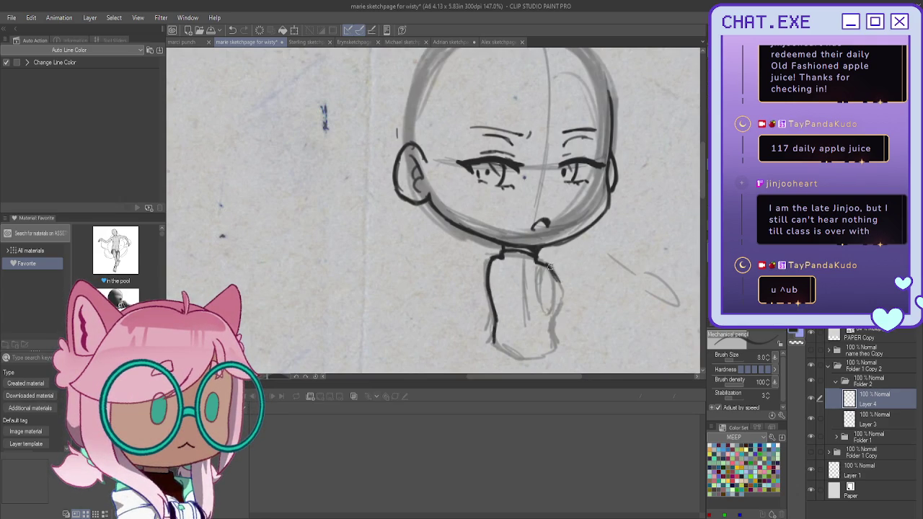
mouse_move(554, 273)
left_mouse_down()
mouse_move(567, 302)
mouse_move(560, 311)
left_mouse_up()
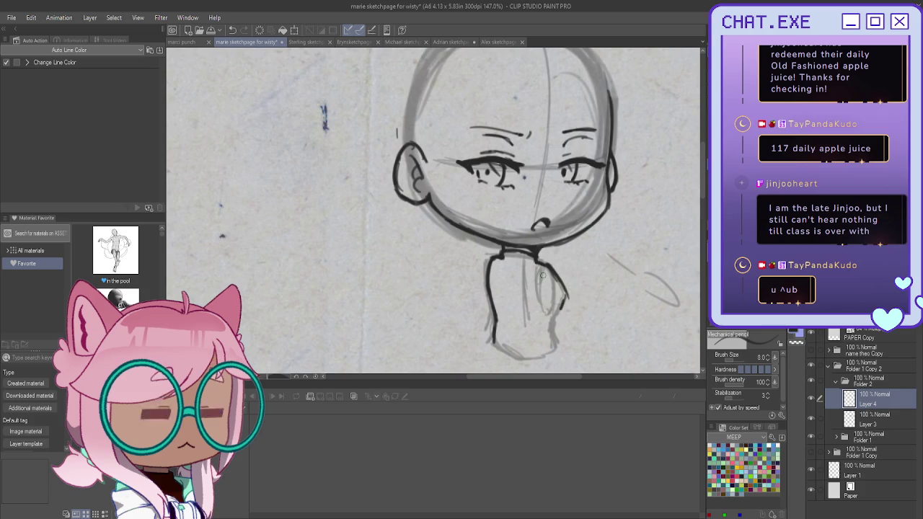
mouse_move(535, 273)
left_mouse_down()
mouse_move(537, 285)
mouse_move(553, 273)
mouse_move(564, 317)
left_mouse_up()
key("ctrl+z")
key("ctrl+z")
mouse_move(541, 263)
left_mouse_down()
mouse_move(571, 296)
mouse_move(565, 332)
left_mouse_up()
left_click_drag(539, 271, 532, 295)
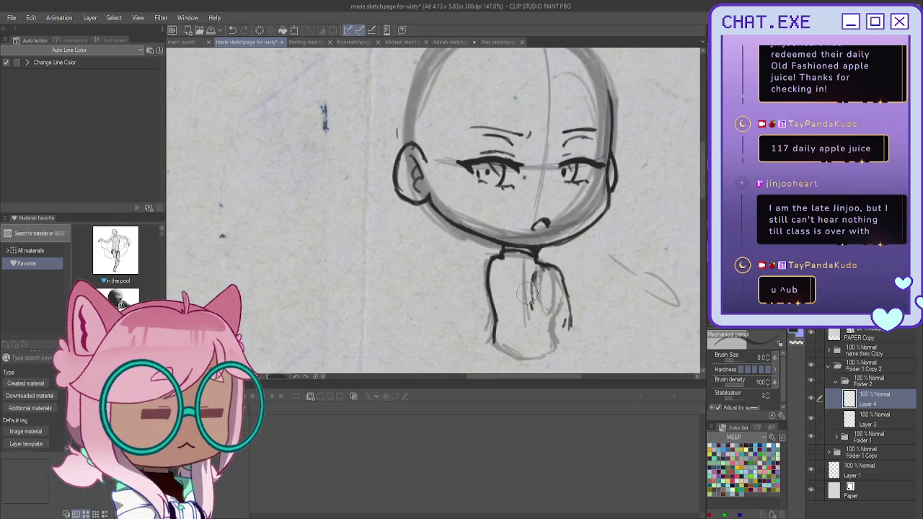
- Ink the shoulders, torso sides, centre line and bottom edge of the body
mouse_move(535, 262)
left_mouse_down()
mouse_move(506, 258)
mouse_move(487, 276)
left_mouse_up()
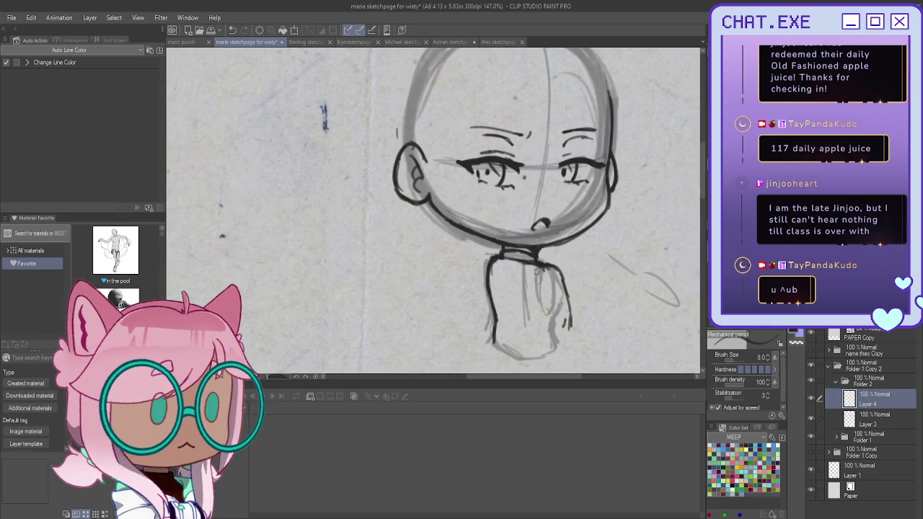
left_click_drag(565, 308, 578, 331)
mouse_move(539, 263)
left_mouse_down()
mouse_move(535, 307)
mouse_move(549, 353)
mouse_move(588, 356)
mouse_move(560, 360)
left_mouse_up()
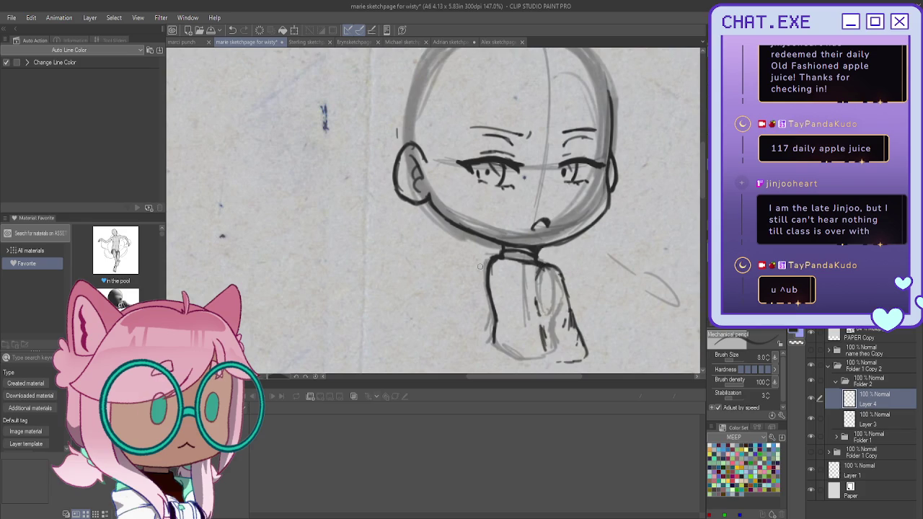
left_click_drag(482, 259, 469, 329)
mouse_move(495, 253)
left_mouse_down()
mouse_move(477, 273)
mouse_move(468, 323)
mouse_move(491, 345)
mouse_move(467, 343)
left_mouse_up()
mouse_move(541, 325)
left_mouse_down()
mouse_move(542, 352)
mouse_move(568, 360)
mouse_move(507, 360)
mouse_move(493, 344)
mouse_move(517, 361)
left_mouse_up()
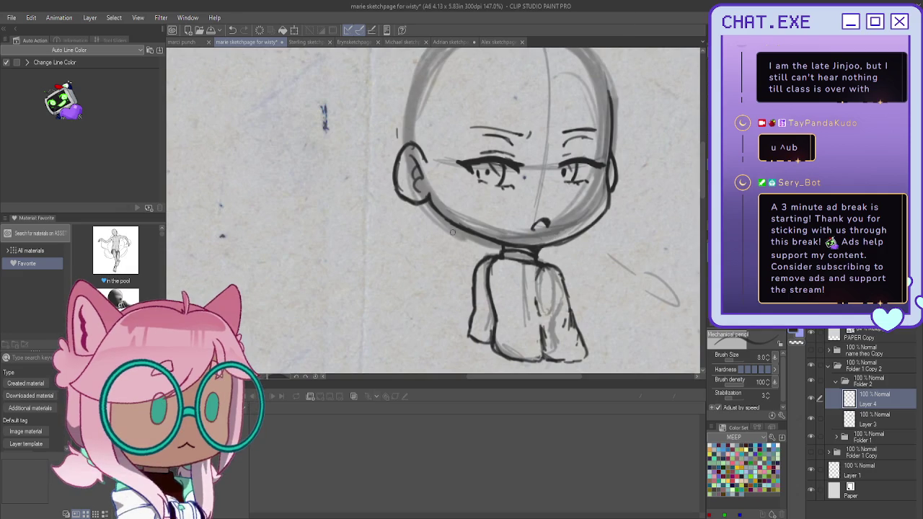
scroll(458, 261, "down", 3)
scroll(457, 261, "up", 1)
scroll(458, 261, "up", 1)
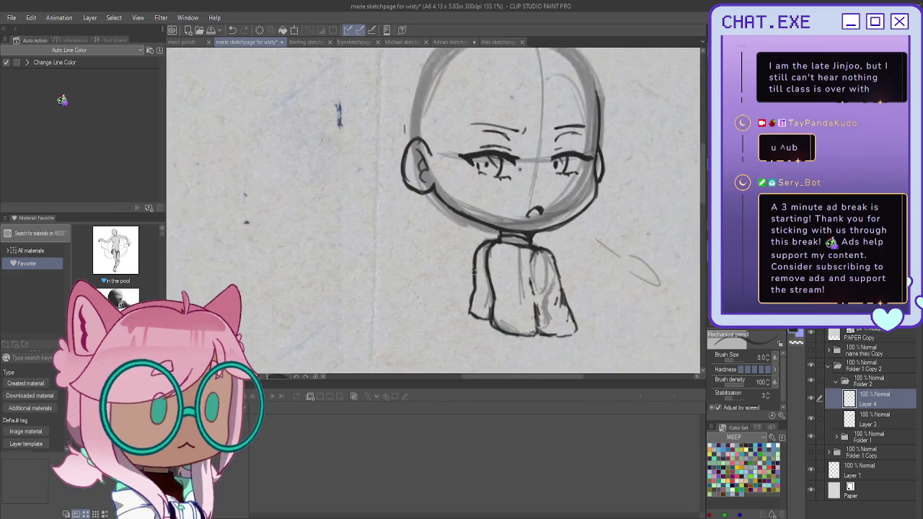
scroll(461, 263, "up", 1)
- Add strokes under the chin and a bridge between the glasses lenses
left_click_drag(508, 268, 510, 290)
left_click_drag(473, 205, 520, 225)
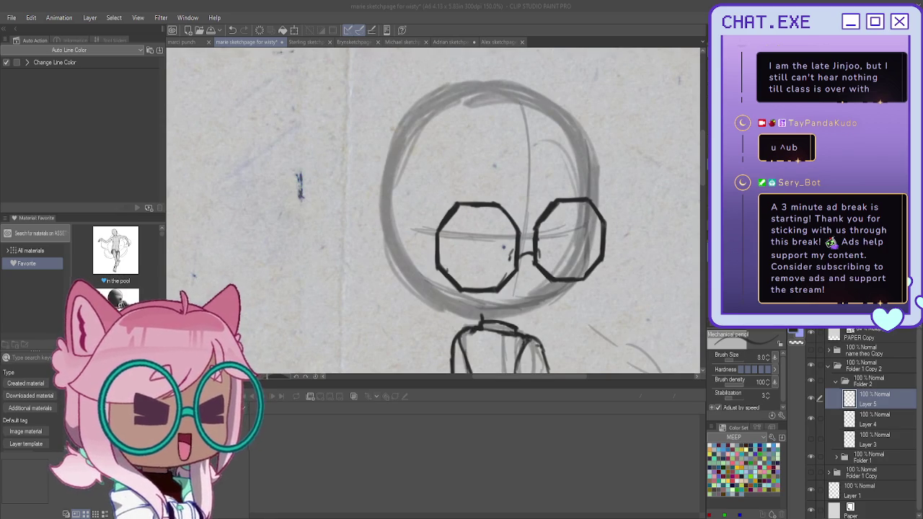
left_click(505, 254)
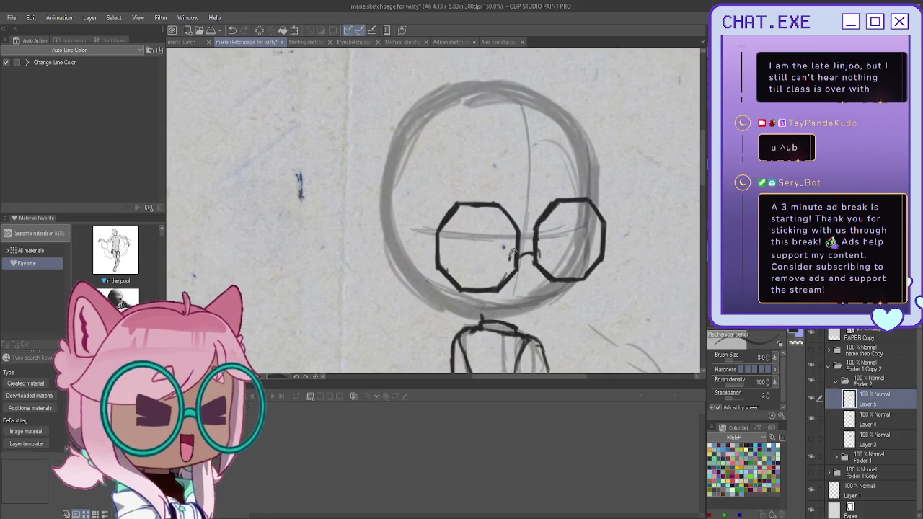
left_click_drag(508, 256, 513, 268)
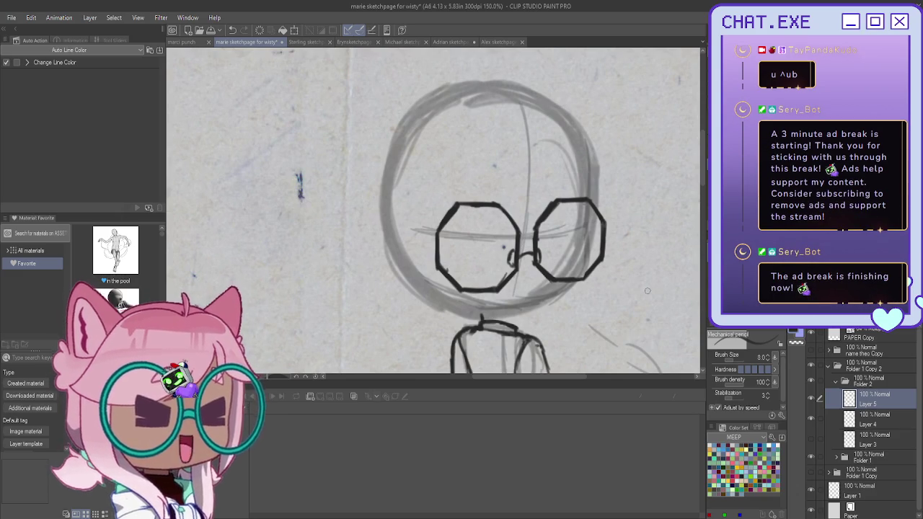
- Rotate the glasses slightly clockwise and show the face-details layer again
key("ctrl+t")
left_click_drag(395, 244, 395, 235)
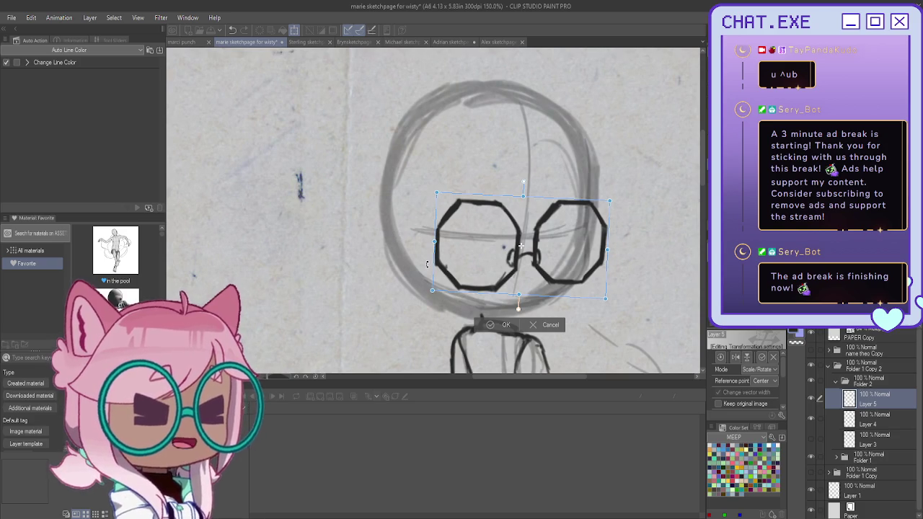
key("Return")
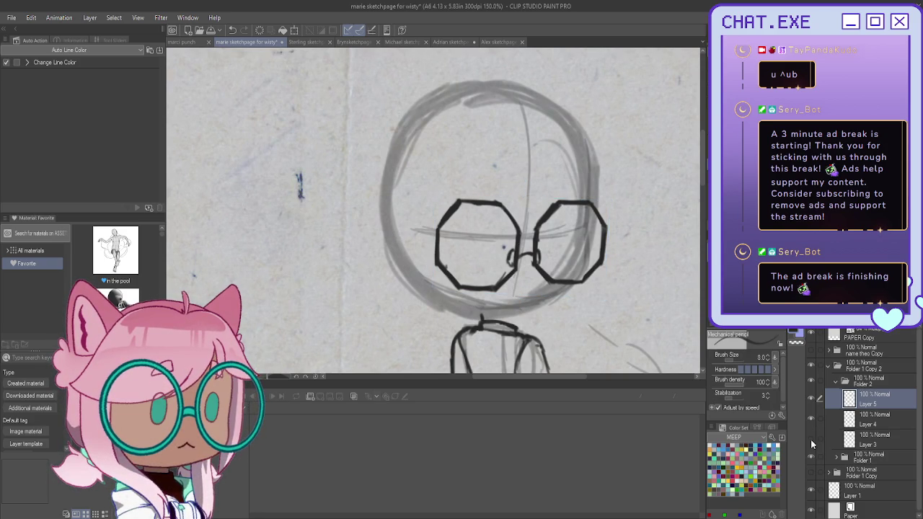
left_click(811, 439)
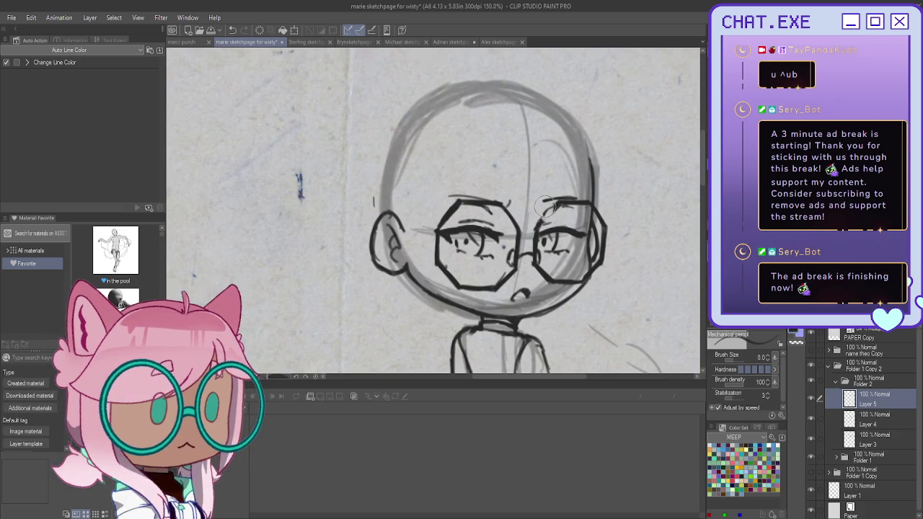
scroll(545, 205, "up", 2)
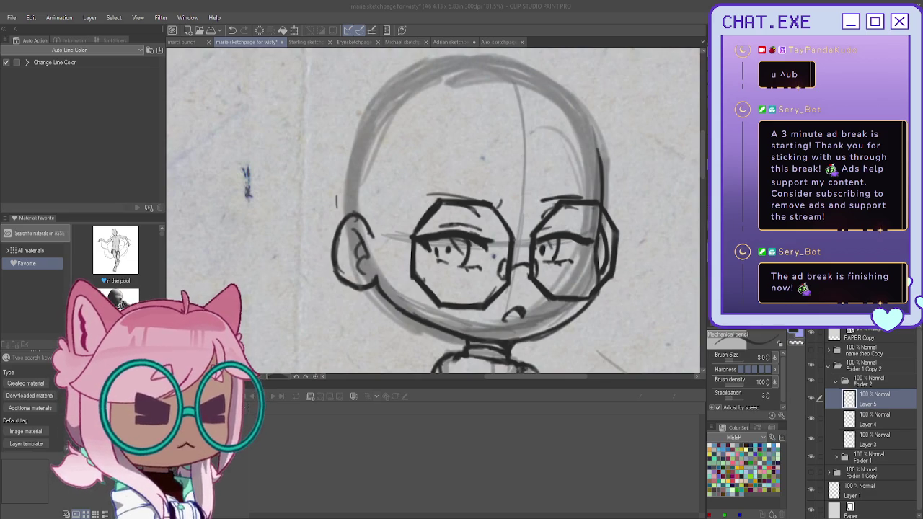
scroll(369, 193, "down", 2)
scroll(343, 212, "down", 1)
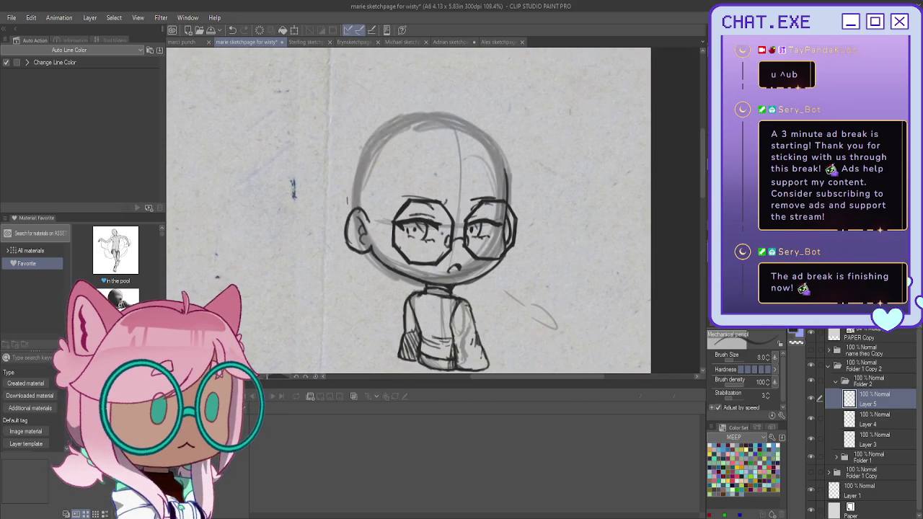
scroll(436, 152, "up", 1)
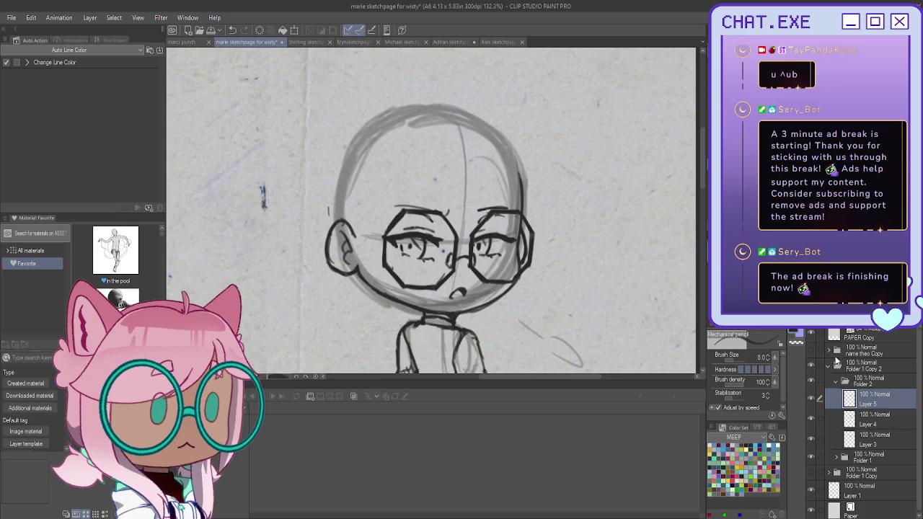
left_click(811, 398)
left_click(811, 399)
- Add a new Layer 6 and draw a short curved hair stroke at the head's top, undoing misfires
key("ctrl+shift+n")
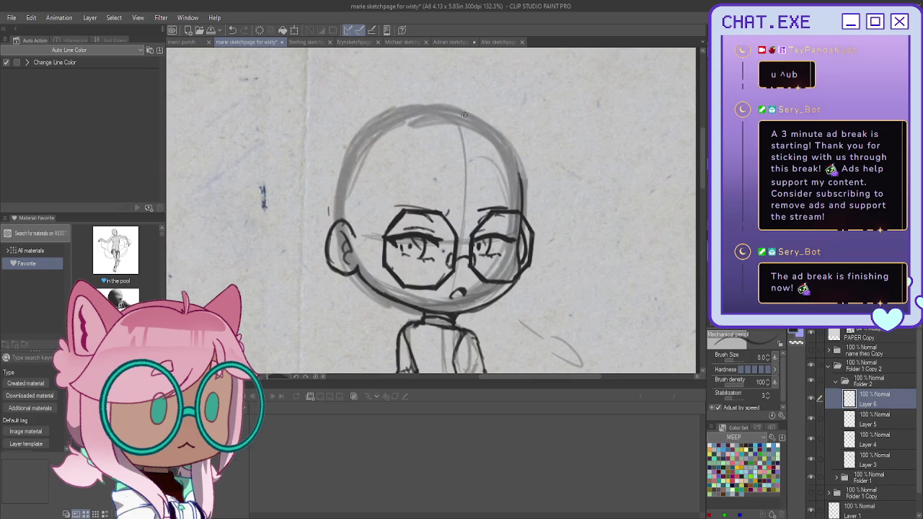
key("ctrl+z")
mouse_move(490, 114)
left_mouse_down()
mouse_move(453, 123)
mouse_move(538, 180)
mouse_move(543, 207)
left_mouse_up()
key("ctrl+z")
key("ctrl+z")
mouse_move(460, 114)
left_mouse_down()
mouse_move(445, 132)
mouse_move(475, 113)
mouse_move(501, 121)
left_mouse_up()
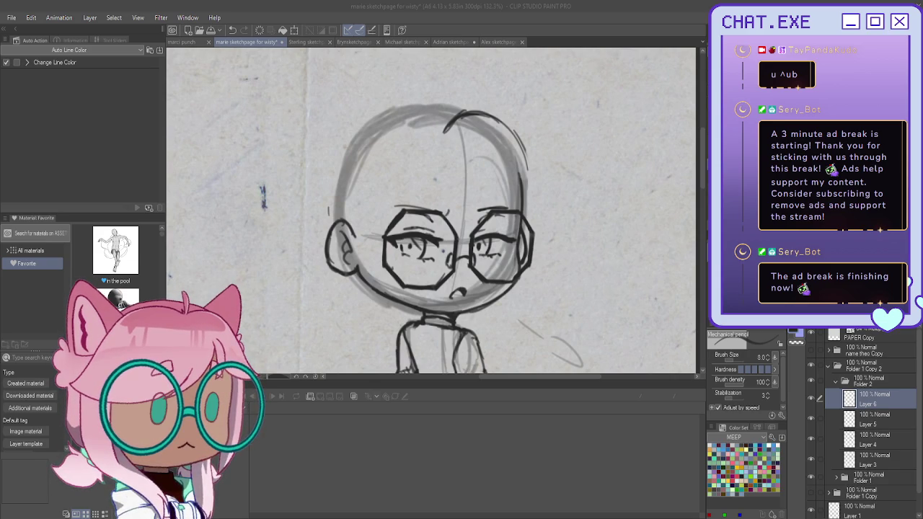
- Adjust the zoom and select the layer holding the ears and glasses
scroll(395, 265, "down", 2)
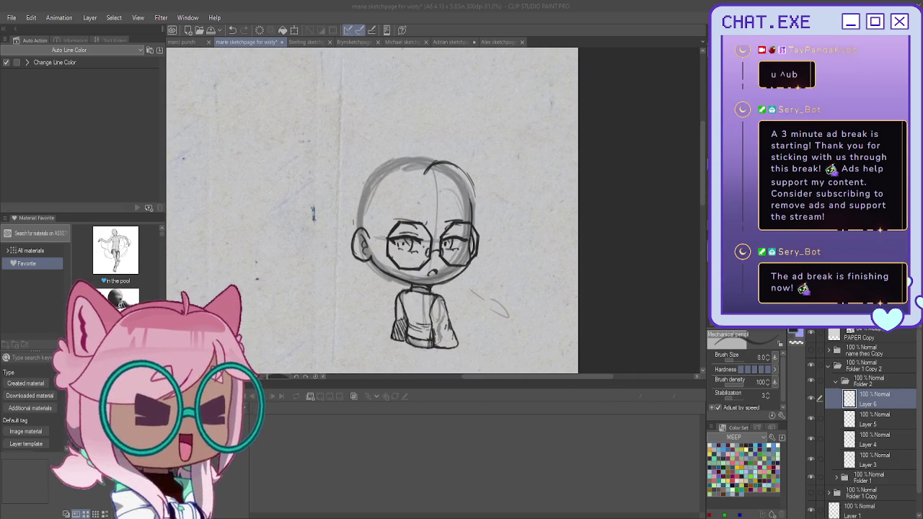
scroll(431, 349, "up", 1)
scroll(432, 349, "up", 1)
scroll(432, 349, "up", 1)
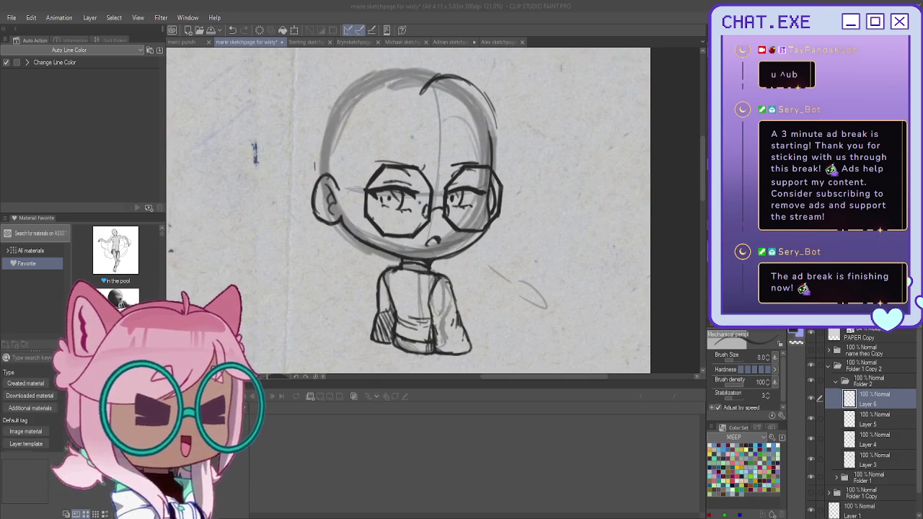
left_click(849, 418)
scroll(323, 202, "up", 1)
scroll(328, 201, "up", 1)
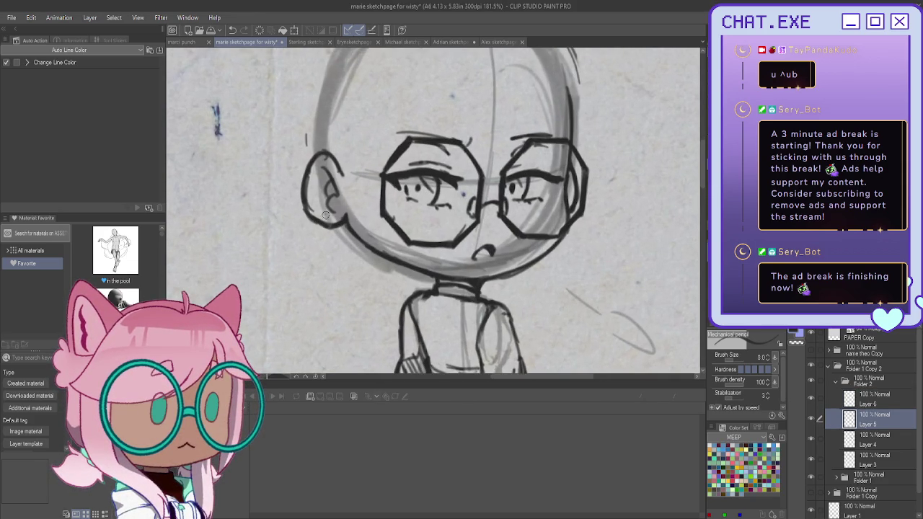
- On Layer 5, draw a stud and dangling drop earring below the ear, redrawing it longer
left_click(325, 214)
left_click_drag(325, 218, 326, 245)
key("ctrl+z")
mouse_move(326, 228)
left_mouse_down()
mouse_move(333, 264)
mouse_move(322, 260)
mouse_move(326, 235)
left_mouse_up()
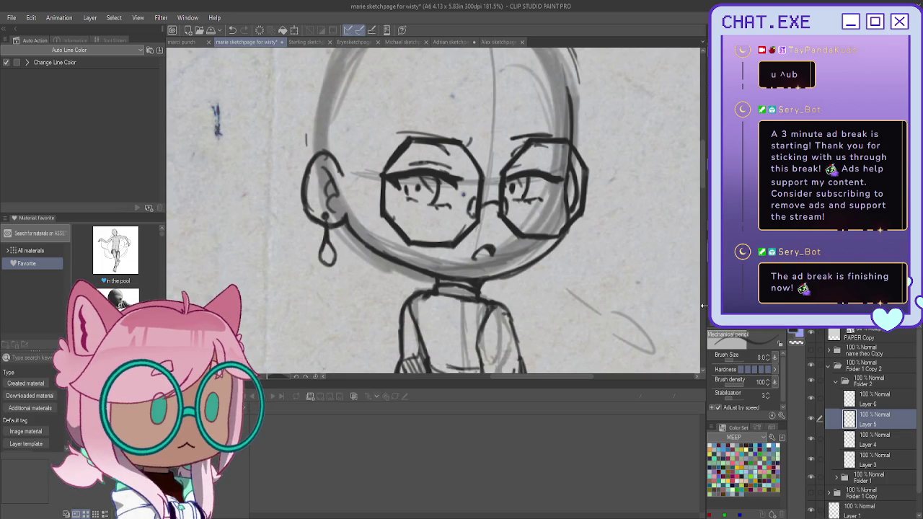
left_click(872, 398)
scroll(432, 209, "up", 3)
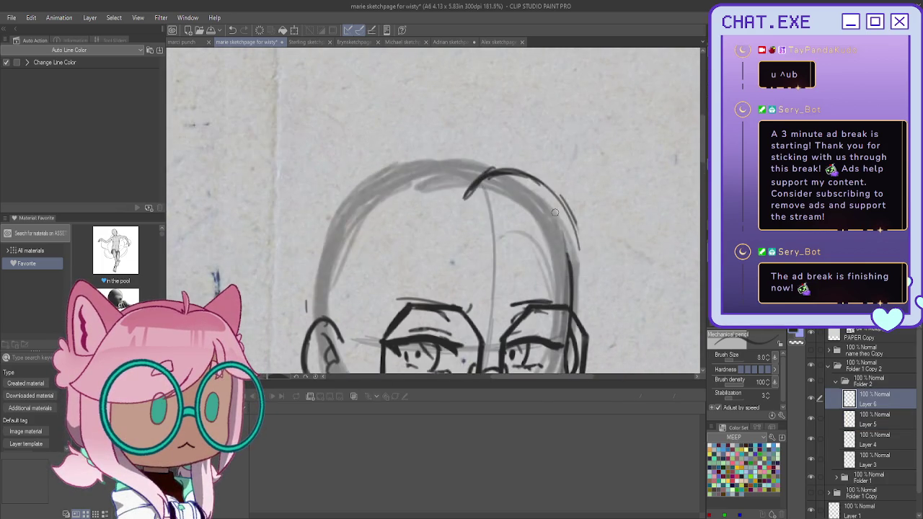
scroll(446, 231, "down", 3)
scroll(470, 225, "up", 2)
- Try curved hair lines over the top and right side of the head, undoing misfires
left_click_drag(485, 247, 508, 257)
left_click_drag(483, 165, 538, 174)
key("ctrl+z")
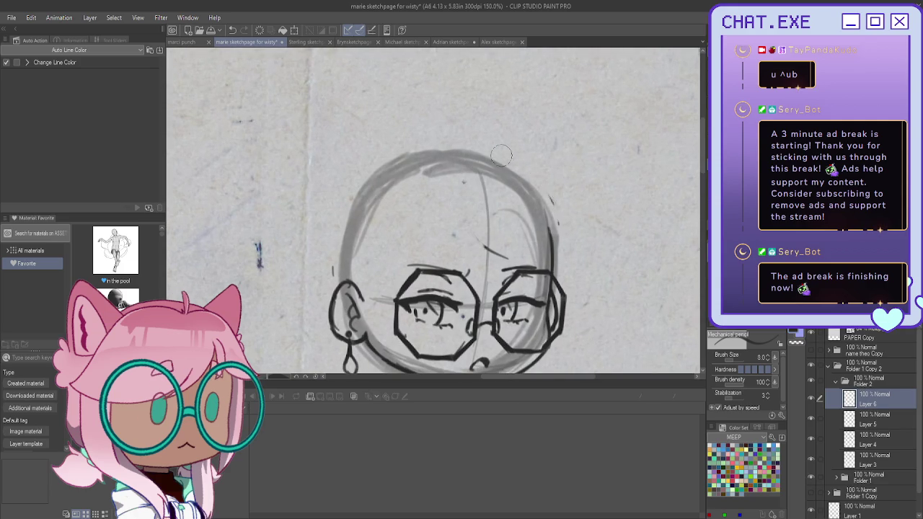
left_click_drag(477, 151, 556, 214)
mouse_move(472, 150)
left_mouse_down()
mouse_move(562, 273)
mouse_move(563, 361)
left_mouse_up()
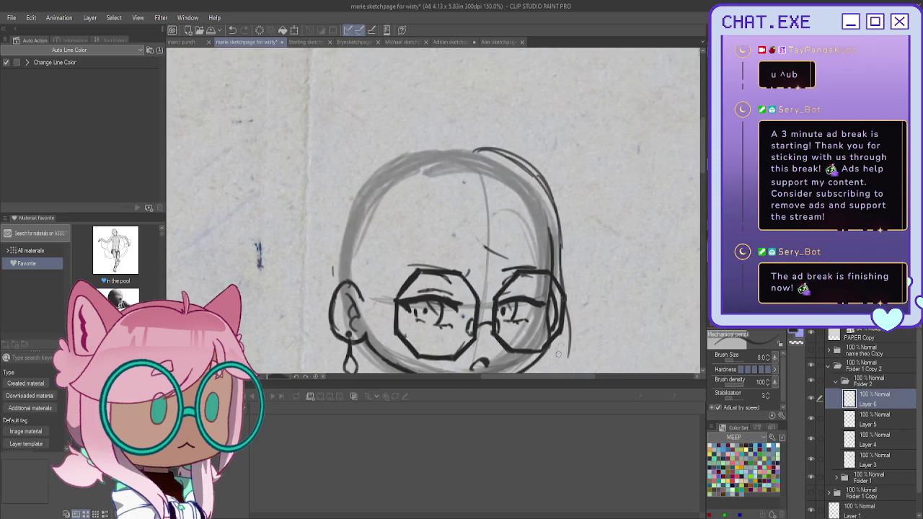
scroll(525, 290, "down", 3)
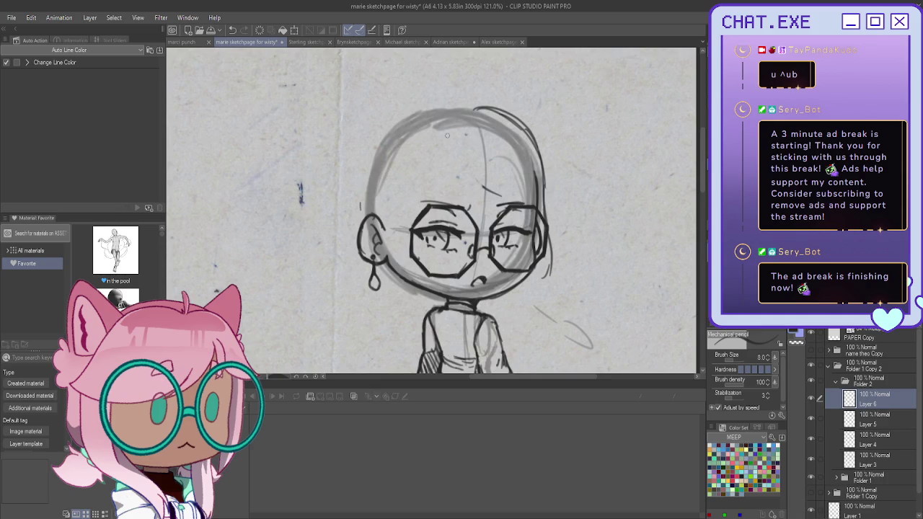
key("ctrl+z")
- Draw a side part from the crown down past the left lens and darken the collar
left_click_drag(441, 124, 445, 149)
key("ctrl+z")
key("ctrl+z")
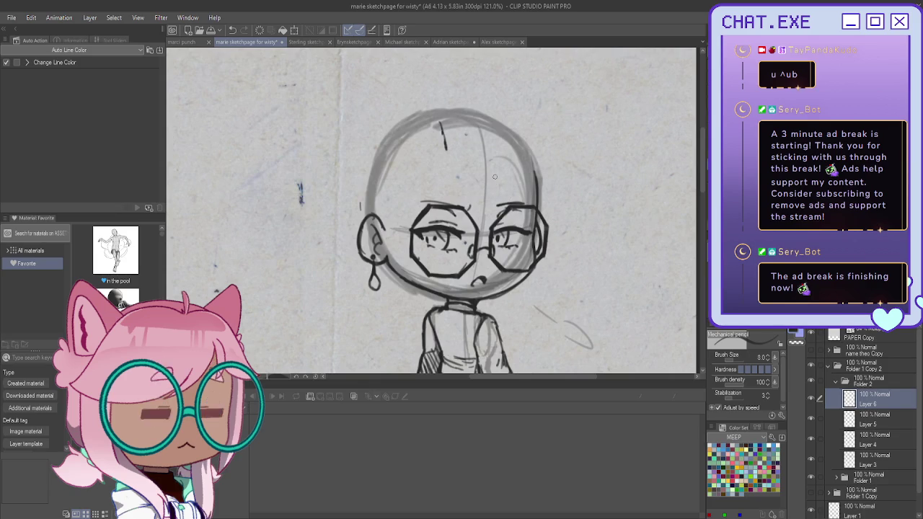
mouse_move(442, 158)
left_mouse_down()
mouse_move(425, 211)
mouse_move(423, 268)
left_mouse_up()
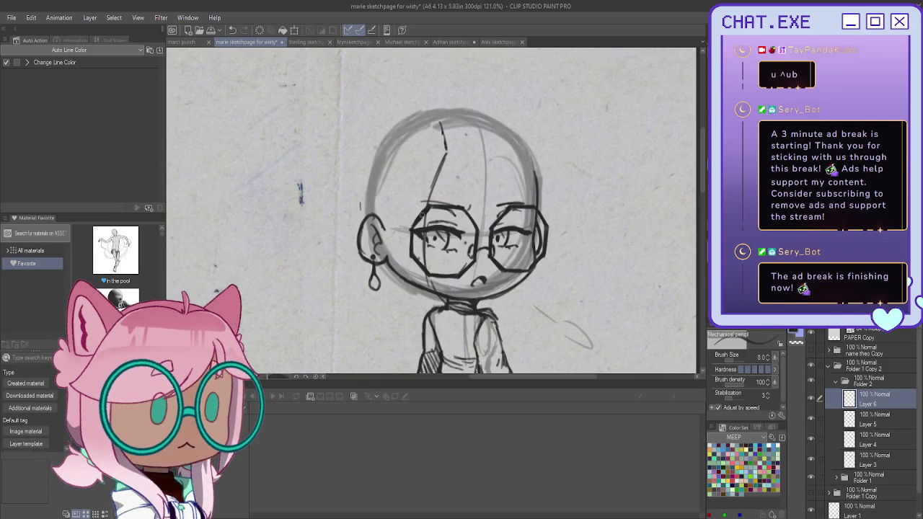
mouse_move(432, 186)
left_mouse_down()
mouse_move(424, 271)
mouse_move(467, 315)
left_mouse_up()
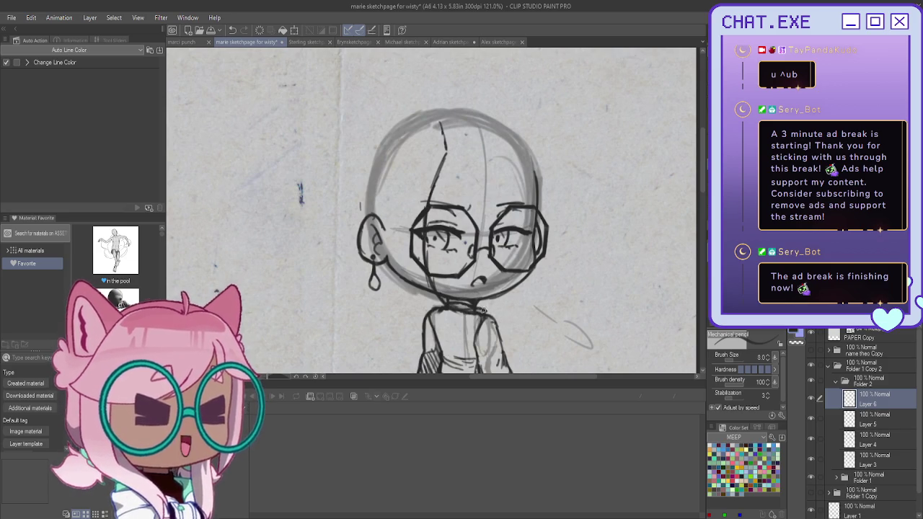
mouse_move(476, 320)
left_mouse_down()
mouse_move(448, 330)
mouse_move(416, 303)
left_mouse_up()
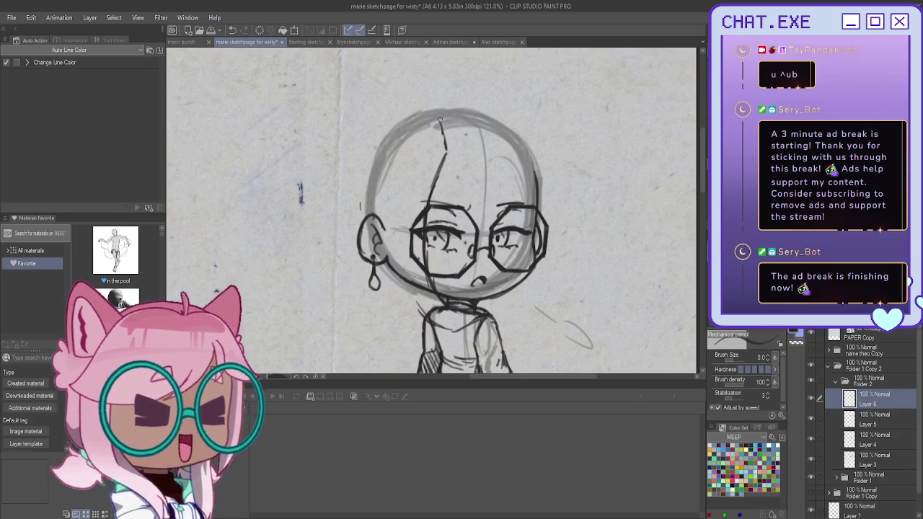
- Arc the hair outline over the head's top and left side, with strands falling over the ear
mouse_move(439, 121)
left_mouse_down()
mouse_move(409, 127)
mouse_move(487, 106)
left_mouse_up()
key("ctrl+z")
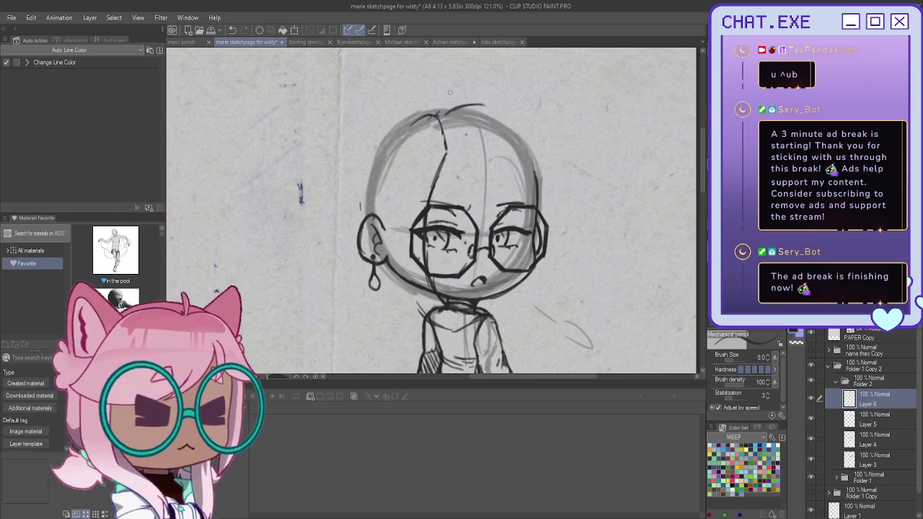
mouse_move(479, 104)
left_mouse_down()
mouse_move(539, 185)
mouse_move(541, 213)
left_mouse_up()
key("ctrl+z")
mouse_move(463, 99)
left_mouse_down()
mouse_move(434, 117)
mouse_move(472, 97)
mouse_move(377, 191)
left_mouse_up()
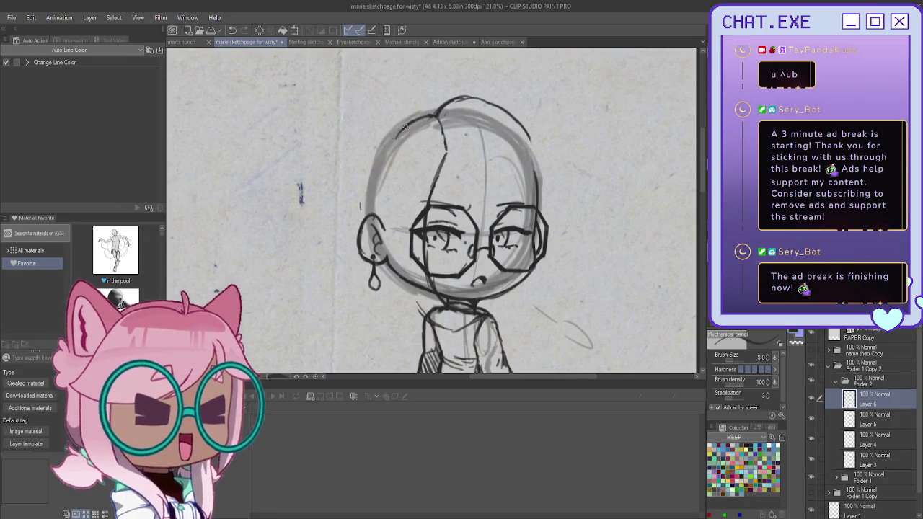
left_click_drag(387, 144, 379, 201)
key("ctrl+z")
key("ctrl+z")
key("ctrl+z")
mouse_move(418, 118)
left_mouse_down()
mouse_move(379, 170)
mouse_move(376, 190)
left_mouse_up()
left_click_drag(388, 146, 372, 215)
mouse_move(374, 175)
left_mouse_down()
mouse_move(363, 245)
mouse_move(350, 244)
mouse_move(384, 261)
mouse_move(394, 293)
left_mouse_up()
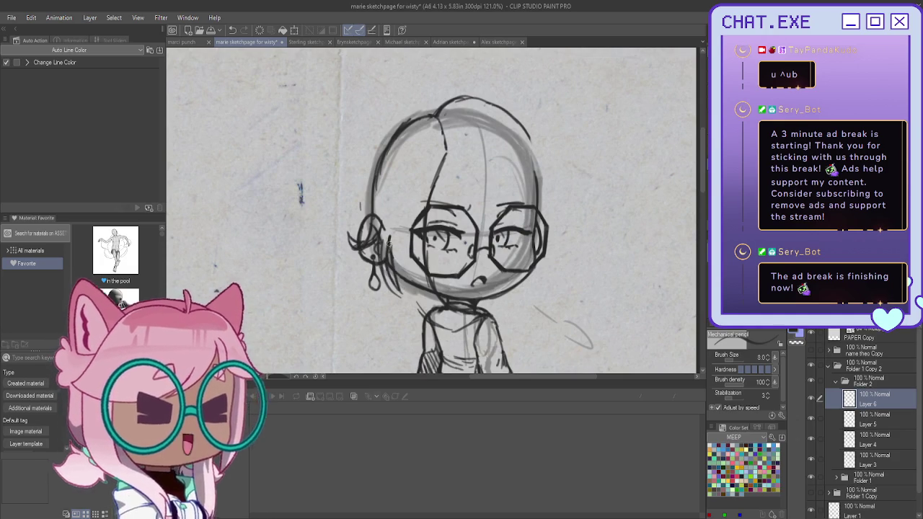
left_click_drag(400, 297, 448, 321)
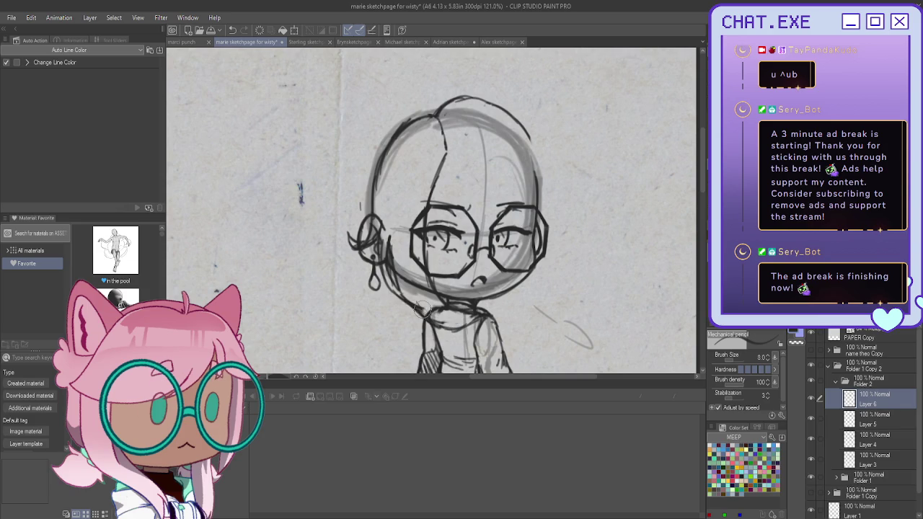
left_click_drag(426, 306, 462, 317)
mouse_move(410, 304)
left_mouse_down()
mouse_move(464, 314)
mouse_move(448, 322)
left_mouse_up()
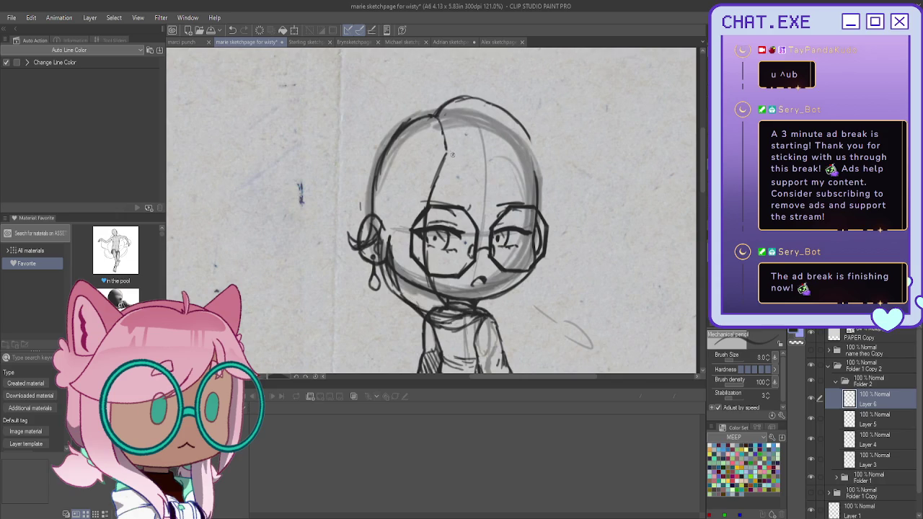
left_click_drag(453, 172, 498, 213)
left_click_drag(465, 165, 505, 209)
left_click_drag(463, 161, 508, 208)
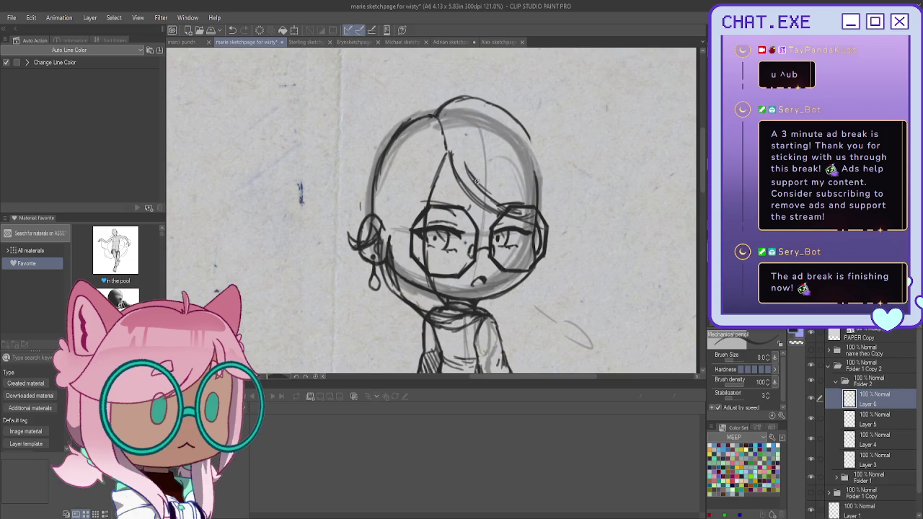
key("ctrl+z")
key("ctrl+z")
key("ctrl+z")
key("ctrl+z")
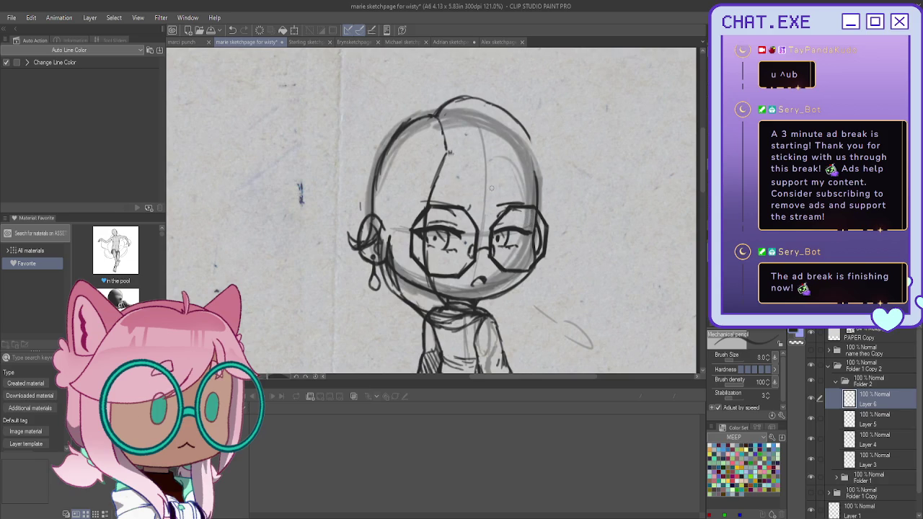
left_click_drag(476, 160, 526, 227)
left_click_drag(498, 189, 530, 229)
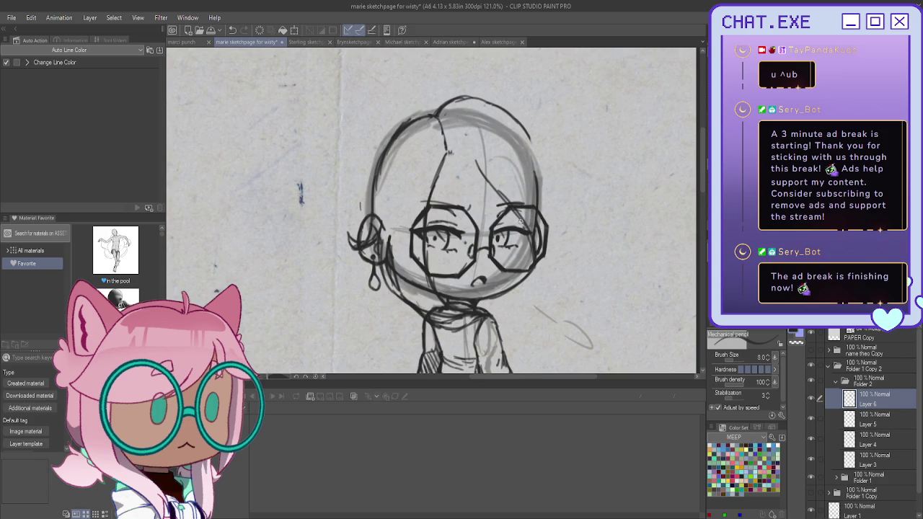
left_click_drag(450, 154, 509, 210)
left_click_drag(474, 184, 515, 214)
left_click_drag(493, 183, 513, 209)
left_click_drag(497, 188, 526, 222)
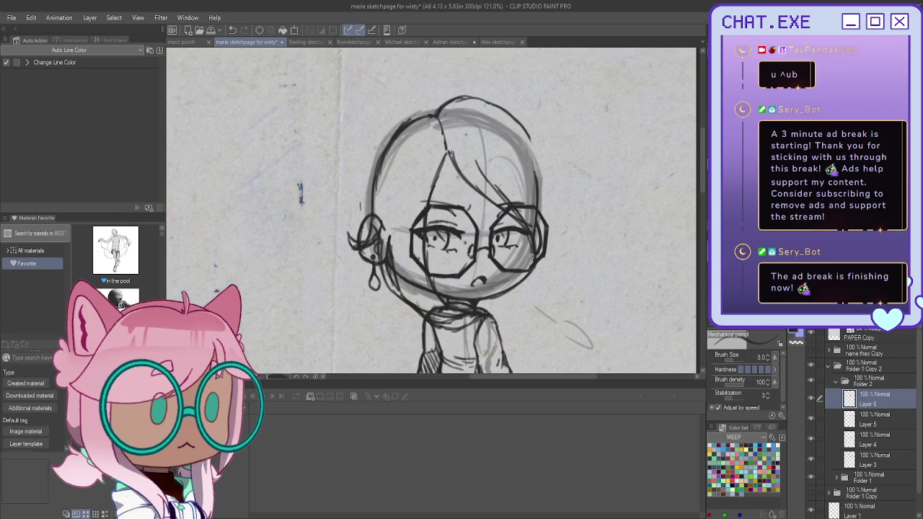
mouse_move(507, 111)
left_mouse_down()
mouse_move(545, 165)
mouse_move(544, 228)
left_mouse_up()
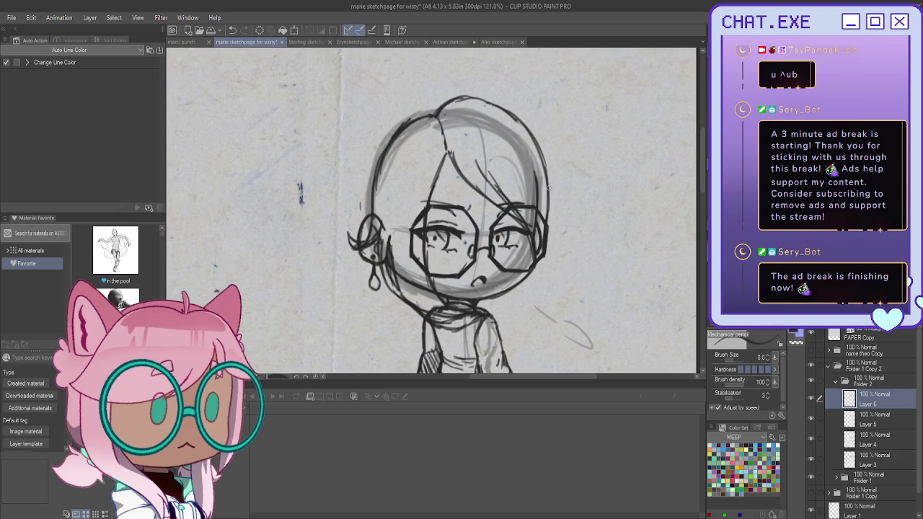
left_click_drag(546, 207, 542, 286)
left_click_drag(542, 254, 550, 309)
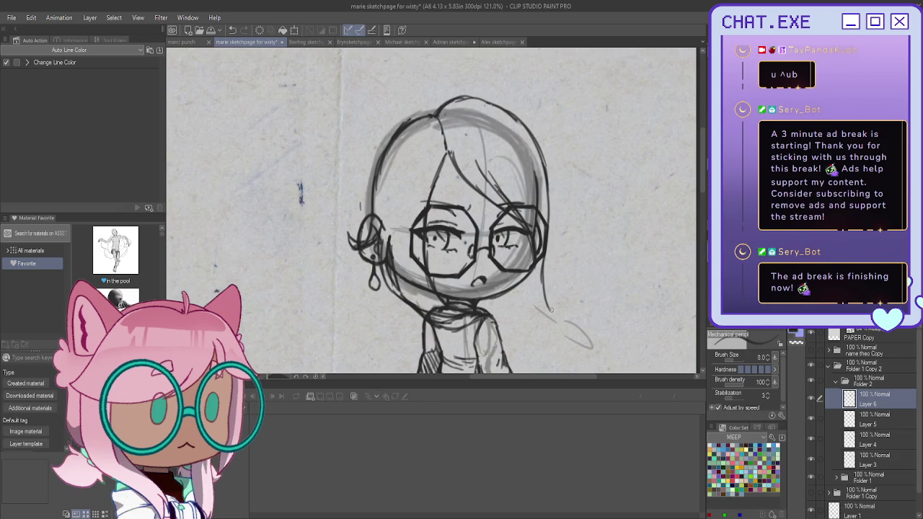
key("ctrl+z")
left_click_drag(542, 252, 555, 358)
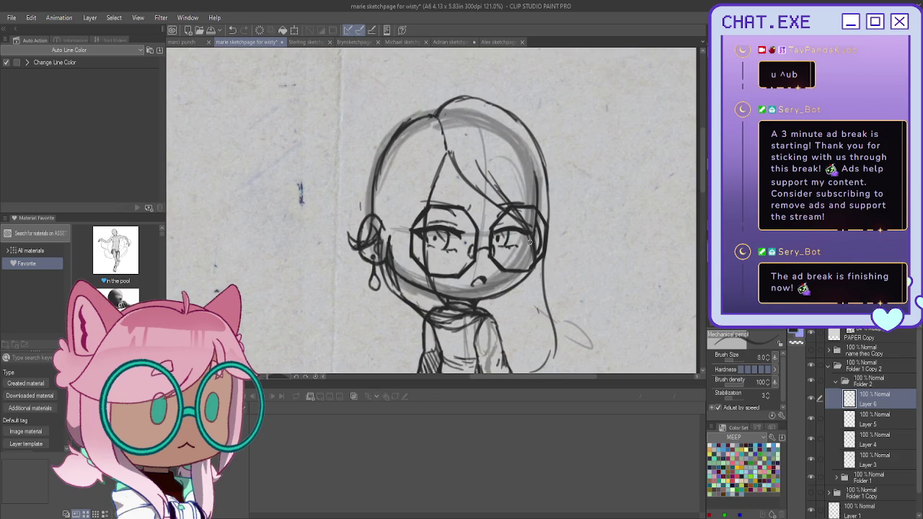
scroll(476, 216, "down", 3)
scroll(475, 216, "up", 2)
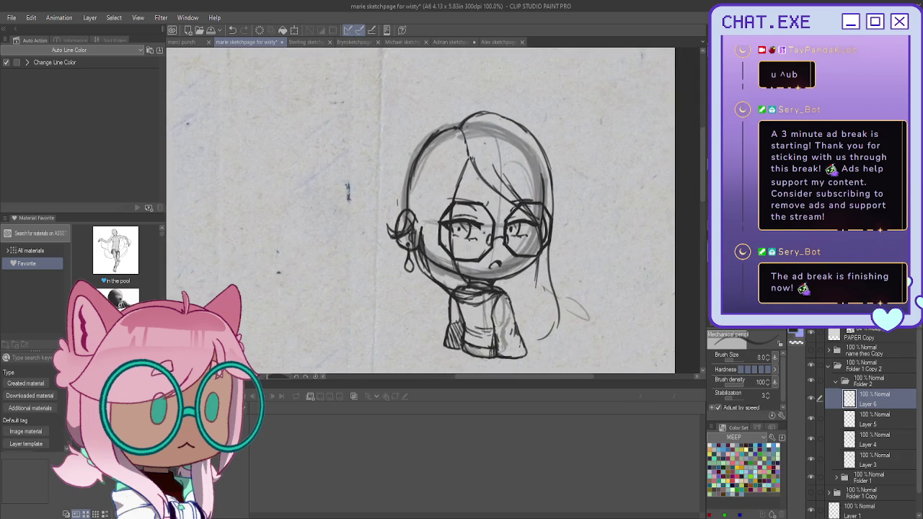
- Remove the stray stroke, erase part of the right head outline and darken it down to the neck
key("ctrl+z")
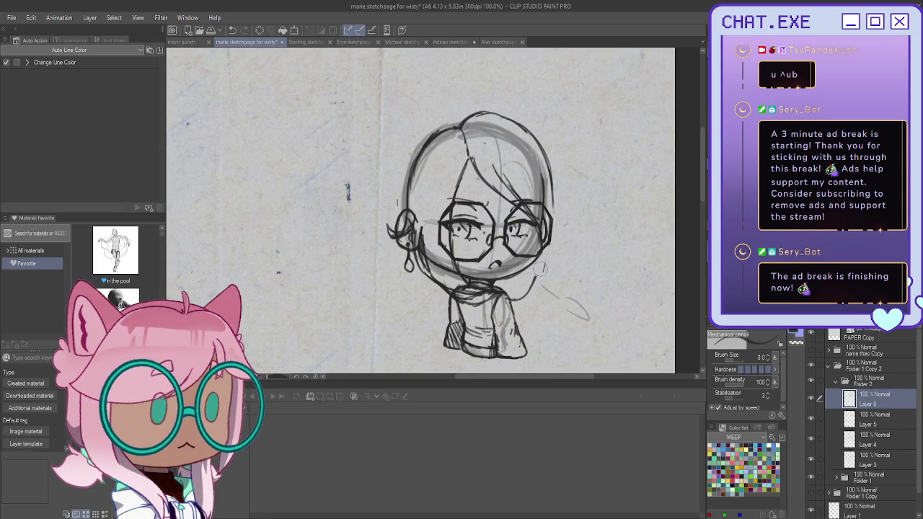
mouse_move(552, 211)
left_mouse_down()
mouse_move(528, 131)
mouse_move(557, 224)
left_mouse_up()
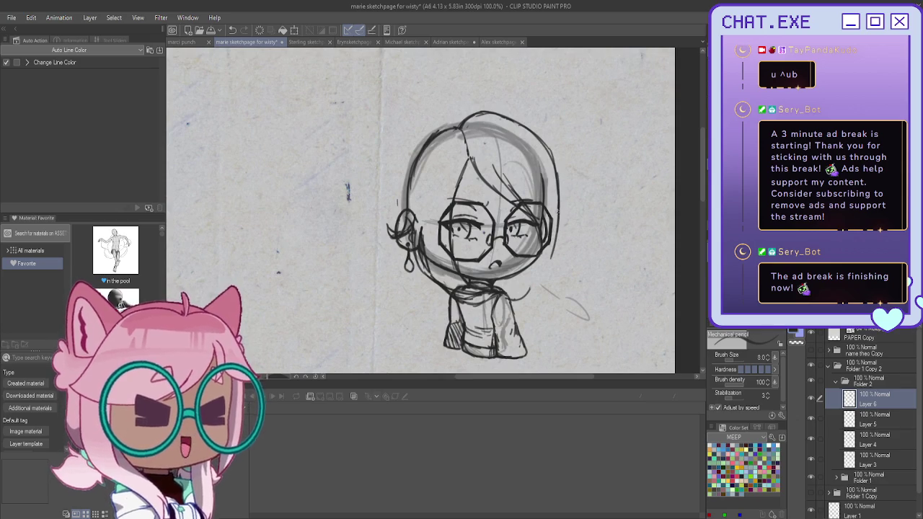
left_click_drag(558, 229, 510, 297)
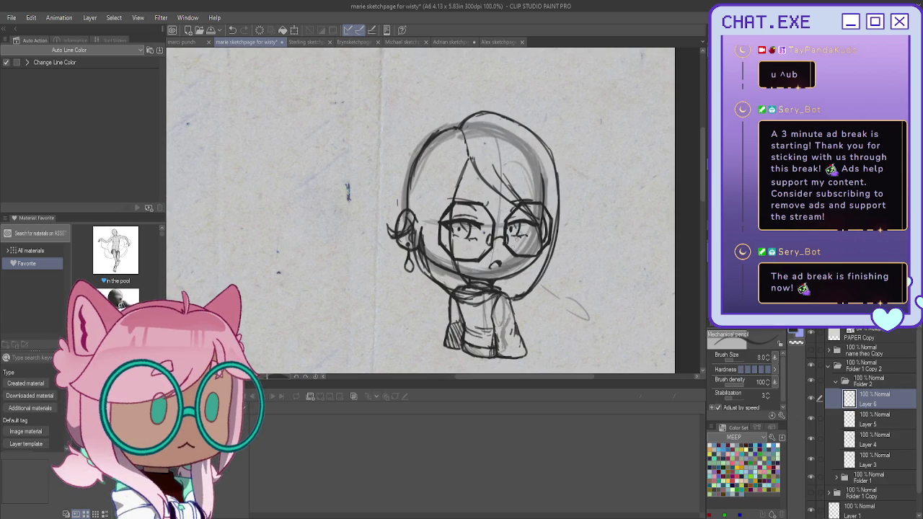
key("ctrl+z")
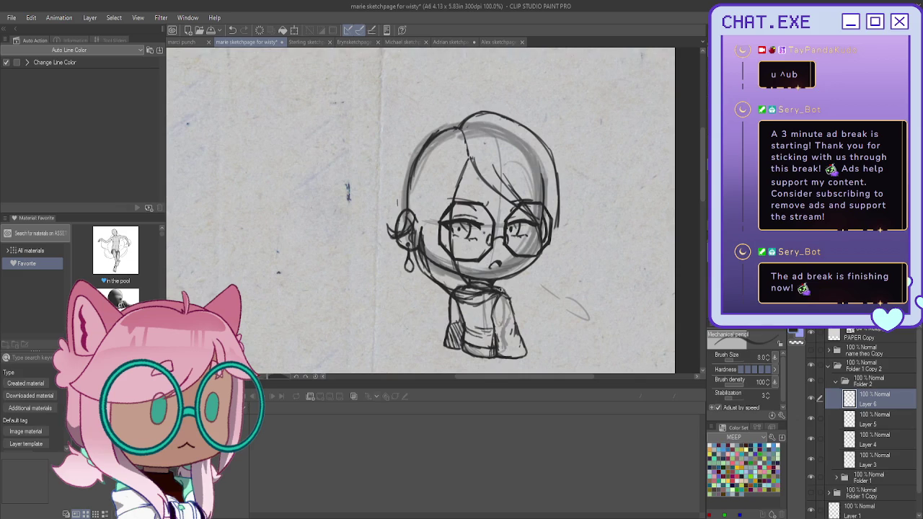
mouse_move(559, 211)
left_mouse_down()
mouse_move(549, 252)
mouse_move(553, 342)
left_mouse_up()
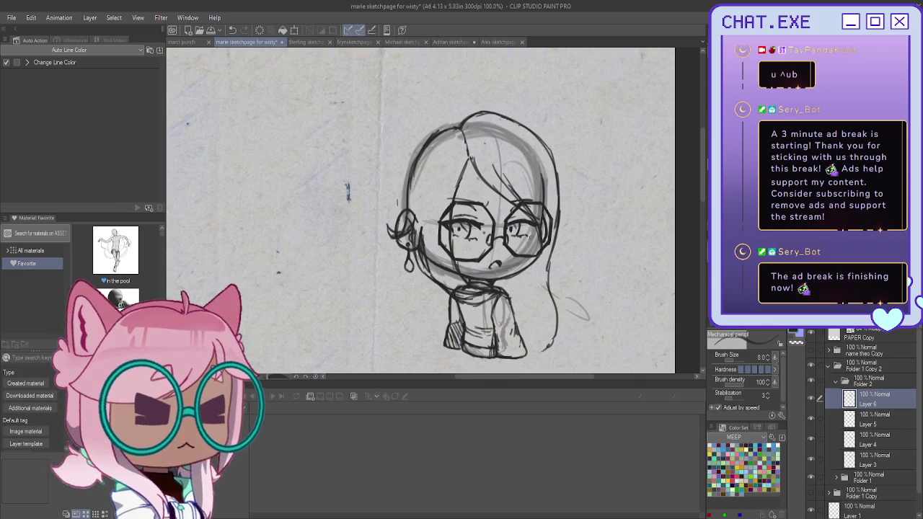
- Add hair strands at the lower right and one strand across the top of the head
left_click_drag(538, 290, 537, 307)
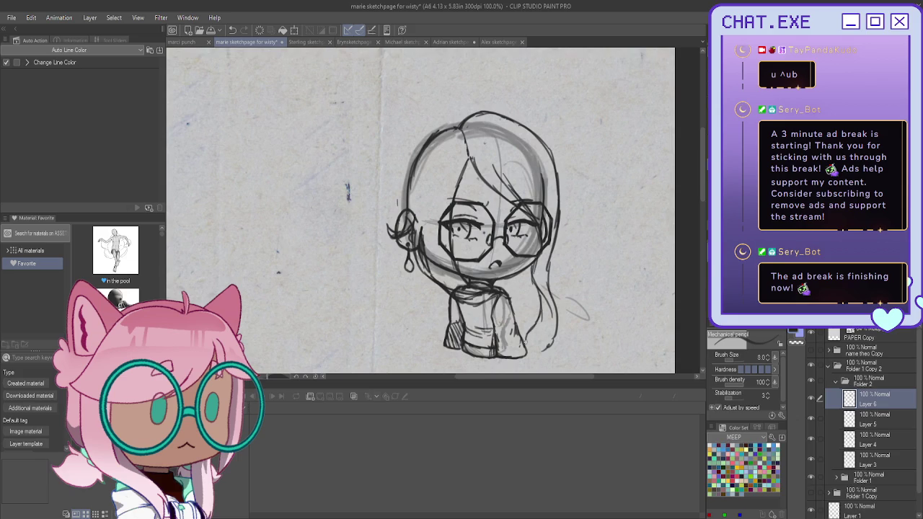
left_click_drag(557, 306, 542, 353)
mouse_move(556, 319)
left_mouse_down()
mouse_move(544, 358)
mouse_move(531, 356)
left_mouse_up()
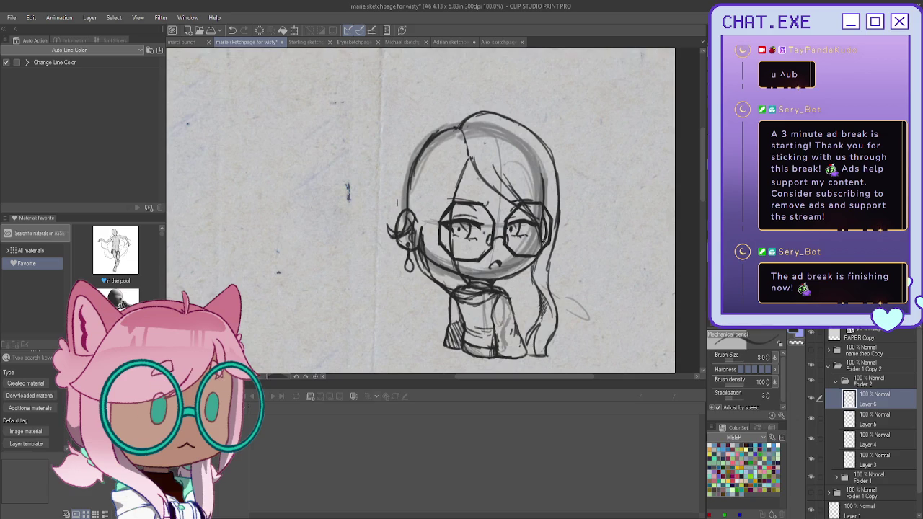
left_click_drag(495, 111, 458, 107)
- On the mirrored canvas, sketch braid strands beside the ear and rough arcs over the head's top
key("h")
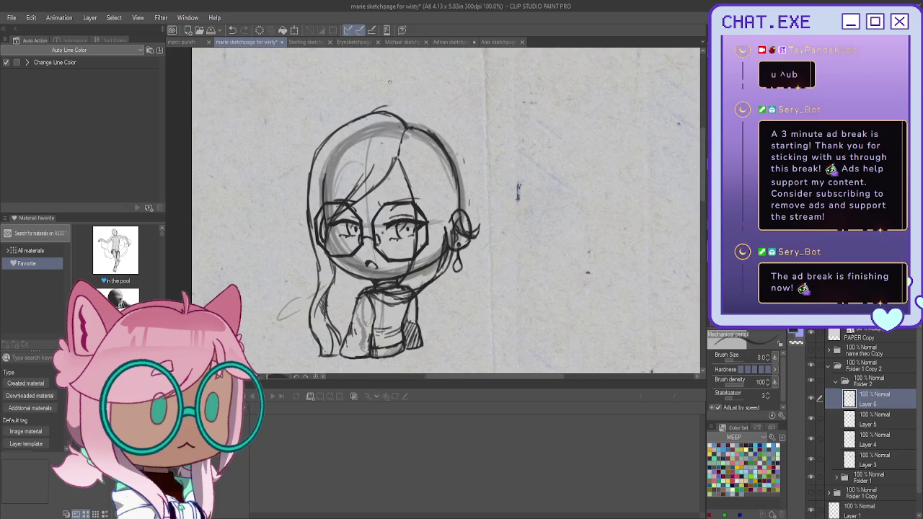
mouse_move(469, 171)
left_mouse_down()
mouse_move(483, 190)
mouse_move(473, 220)
mouse_move(480, 238)
left_mouse_up()
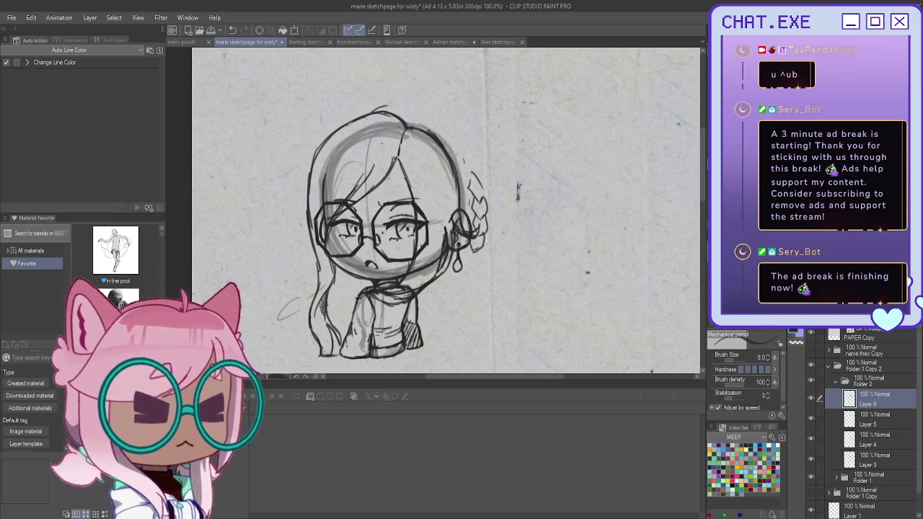
mouse_move(502, 216)
left_mouse_down()
mouse_move(488, 240)
mouse_move(497, 196)
left_mouse_up()
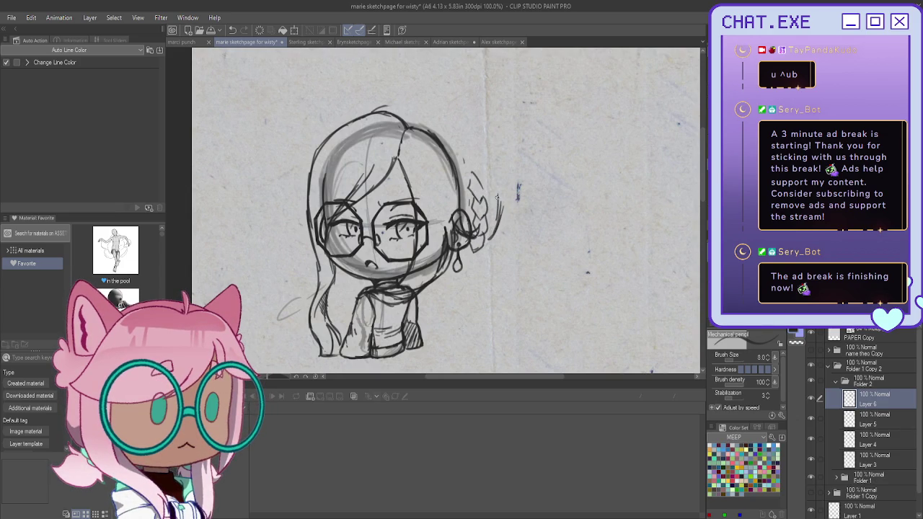
key("ctrl+z")
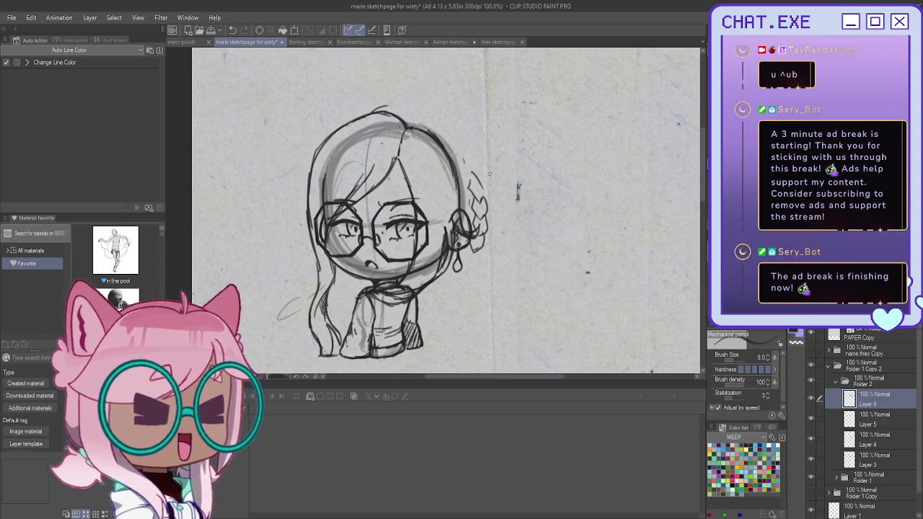
left_click_drag(481, 168, 479, 239)
mouse_move(471, 210)
left_mouse_down()
mouse_move(474, 254)
mouse_move(463, 256)
left_mouse_up()
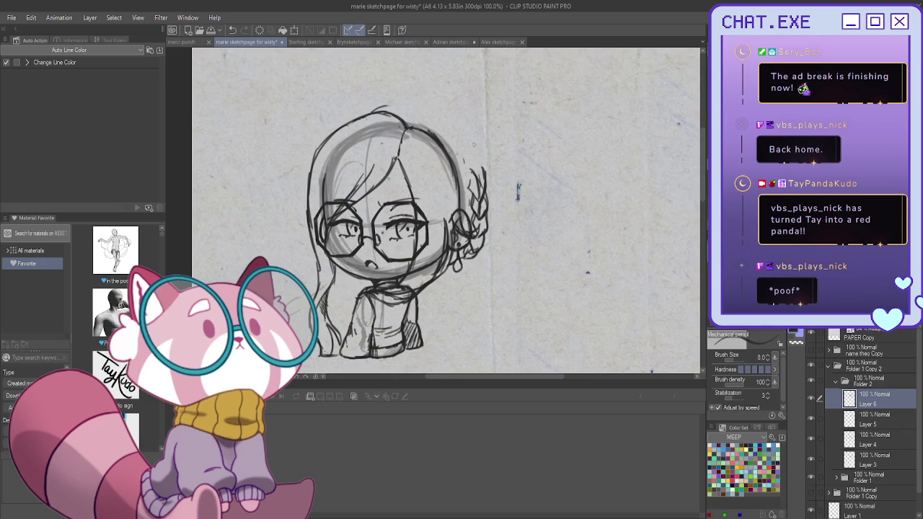
left_click_drag(389, 106, 469, 147)
mouse_move(389, 108)
left_mouse_down()
mouse_move(435, 114)
mouse_move(358, 116)
mouse_move(391, 153)
mouse_move(386, 162)
mouse_move(365, 156)
mouse_move(377, 185)
left_mouse_up()
- With the canvas unmirrored, redraw the upper hair outline and sketch bun volume above the head
key("h")
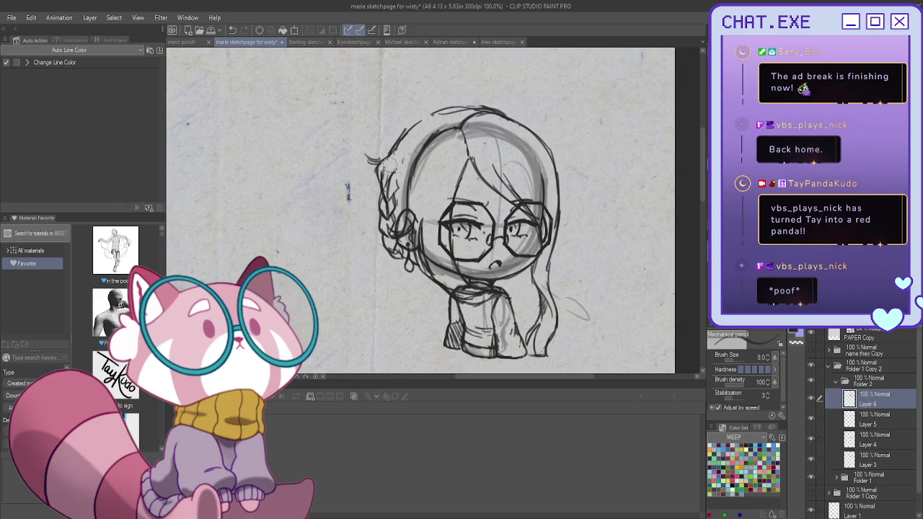
key("ctrl+z")
key("ctrl+z")
key("ctrl+z")
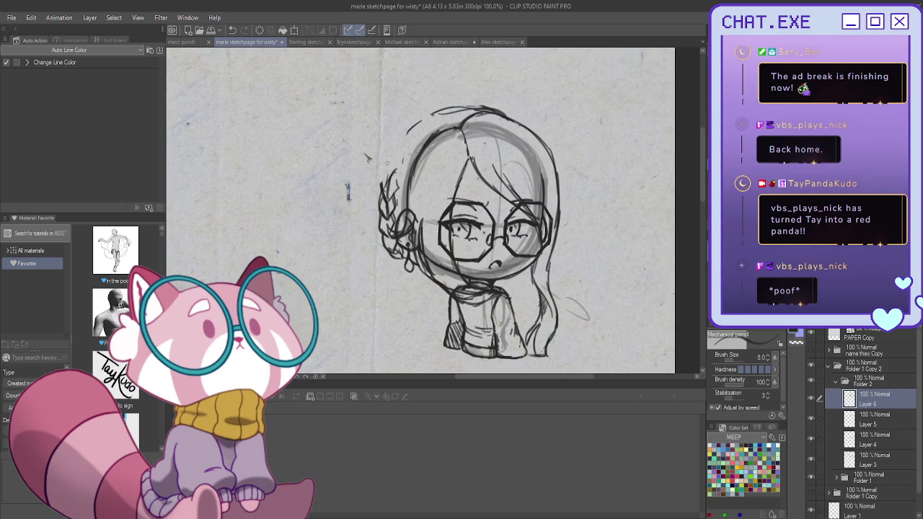
mouse_move(409, 128)
left_mouse_down()
mouse_move(390, 151)
mouse_move(369, 154)
mouse_move(369, 134)
mouse_move(382, 173)
mouse_move(387, 164)
left_mouse_up()
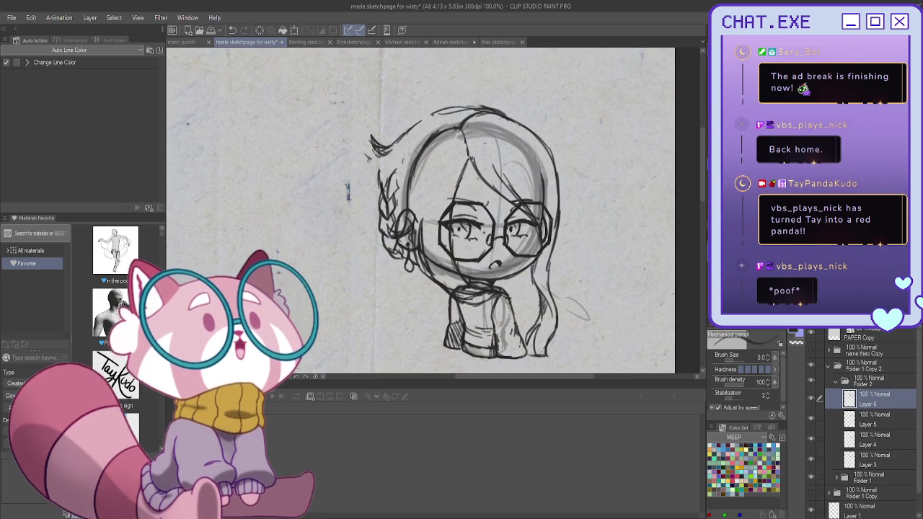
left_click_drag(384, 170, 383, 202)
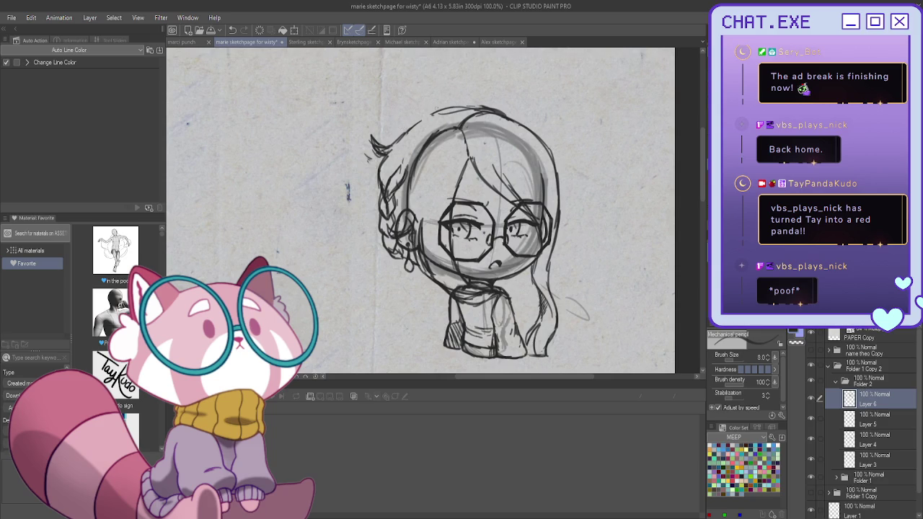
mouse_move(449, 105)
left_mouse_down()
mouse_move(431, 90)
mouse_move(395, 106)
mouse_move(408, 93)
mouse_move(387, 130)
left_mouse_up()
left_click_drag(419, 91, 383, 139)
- Add a long strand beside the face, braid detail near the cheek and a wisp beside the body
mouse_move(371, 163)
left_mouse_down()
mouse_move(358, 216)
mouse_move(369, 245)
mouse_move(367, 232)
mouse_move(392, 257)
mouse_move(377, 243)
mouse_move(386, 249)
left_mouse_up()
left_click_drag(382, 213, 367, 249)
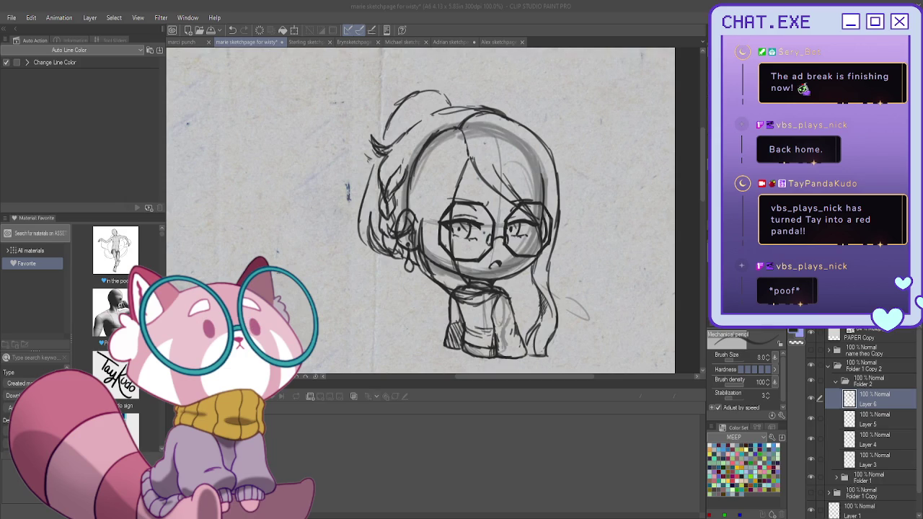
mouse_move(373, 241)
left_mouse_down()
mouse_move(382, 249)
mouse_move(362, 250)
mouse_move(387, 252)
mouse_move(375, 243)
left_mouse_up()
left_click_drag(378, 243, 384, 250)
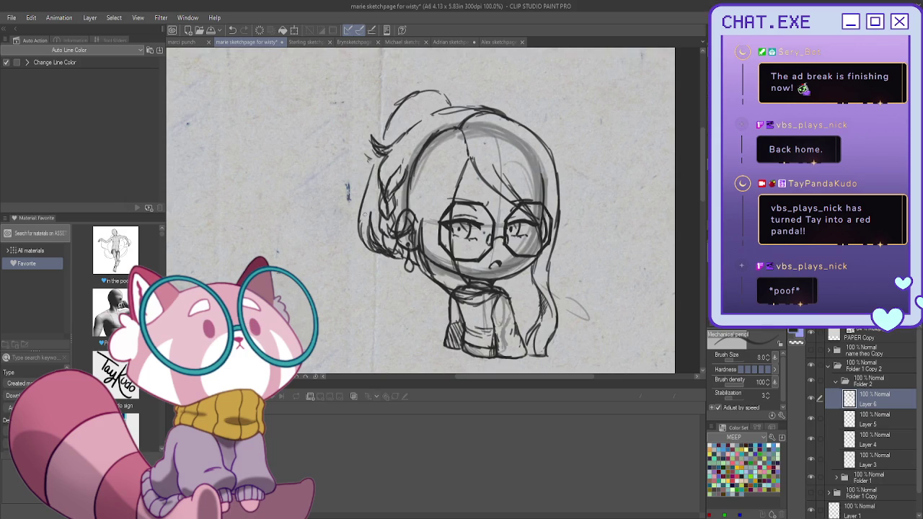
left_click_drag(385, 129, 363, 212)
left_click_drag(560, 284, 587, 315)
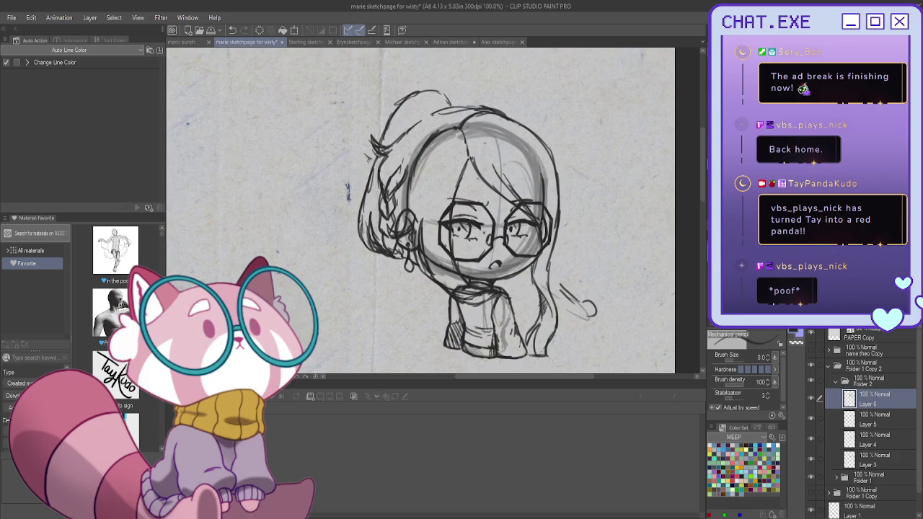
- Collapse Folder 2, create Layer 7 under Folder 1 and lower its opacity to 42%
key("h")
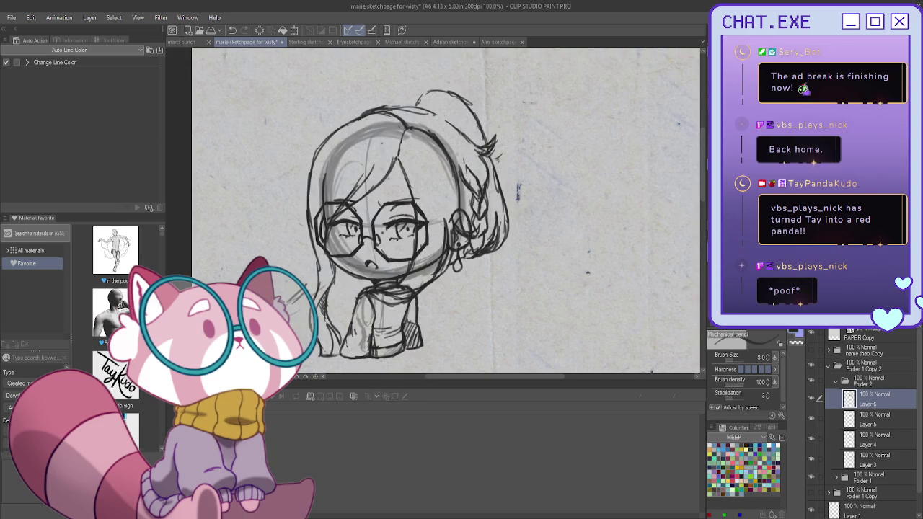
key("h")
left_click(836, 382)
left_click(865, 395)
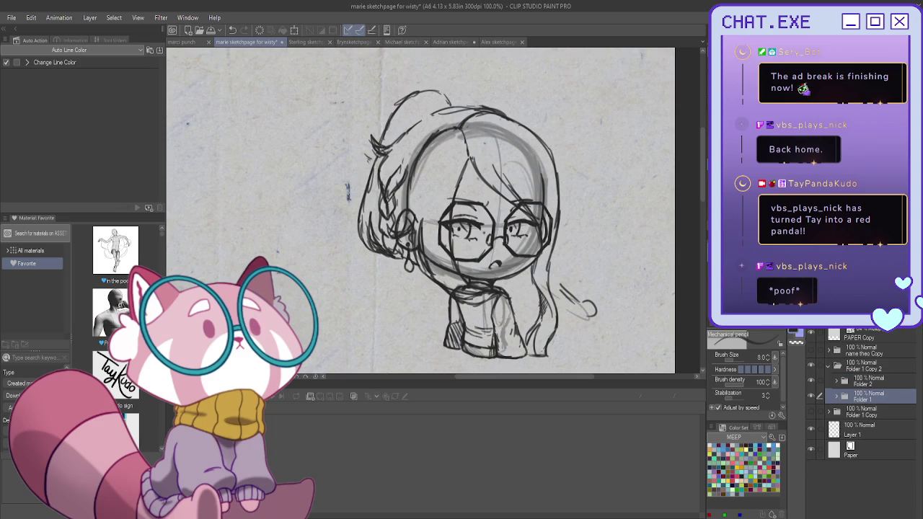
key("ctrl+shift+n")
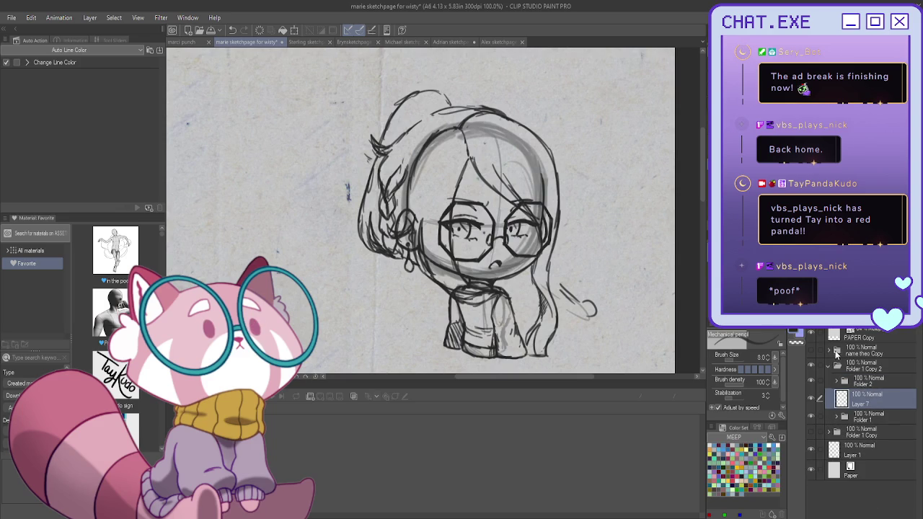
left_click_drag(894, 317, 865, 317)
- Shade under the left eye and hatch grey strokes across the forehead hair
left_click_drag(493, 243, 462, 245)
key("ctrl+z")
left_click_drag(490, 245, 442, 241)
mouse_move(470, 159)
left_mouse_down()
mouse_move(454, 213)
mouse_move(475, 202)
left_mouse_up()
left_click_drag(464, 224, 454, 240)
left_click_drag(482, 176, 472, 203)
left_click_drag(470, 224, 459, 243)
mouse_move(490, 189)
left_mouse_down()
mouse_move(477, 245)
mouse_move(496, 242)
left_mouse_up()
- Hatch over the right eye, forehead hair and glasses bridge, then fade Layer 7 to 23% opacity
left_click_drag(513, 212, 498, 244)
mouse_move(519, 211)
left_mouse_down()
mouse_move(506, 245)
mouse_move(529, 240)
left_mouse_up()
left_click_drag(501, 182, 481, 200)
mouse_move(470, 163)
left_mouse_down()
mouse_move(484, 216)
mouse_move(477, 202)
mouse_move(474, 215)
left_mouse_up()
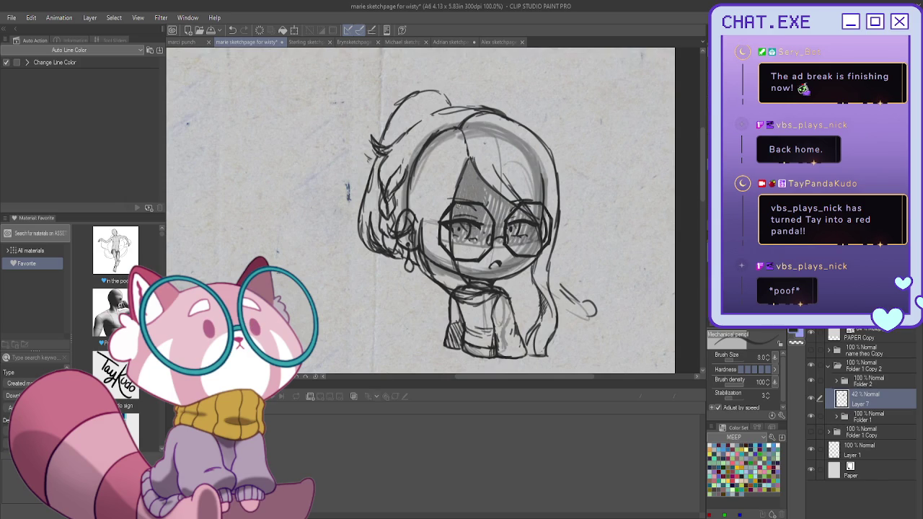
left_click_drag(496, 245, 488, 196)
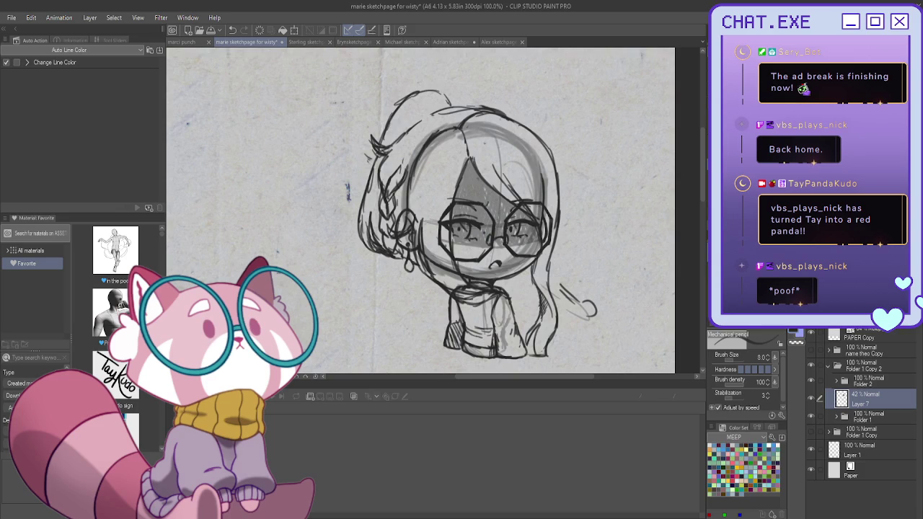
left_click_drag(865, 322, 843, 322)
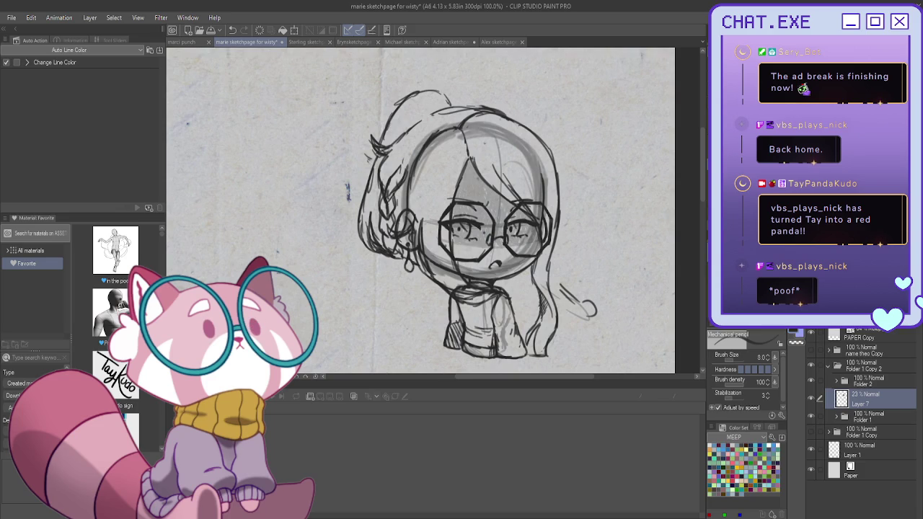
scroll(432, 216, "down", 1)
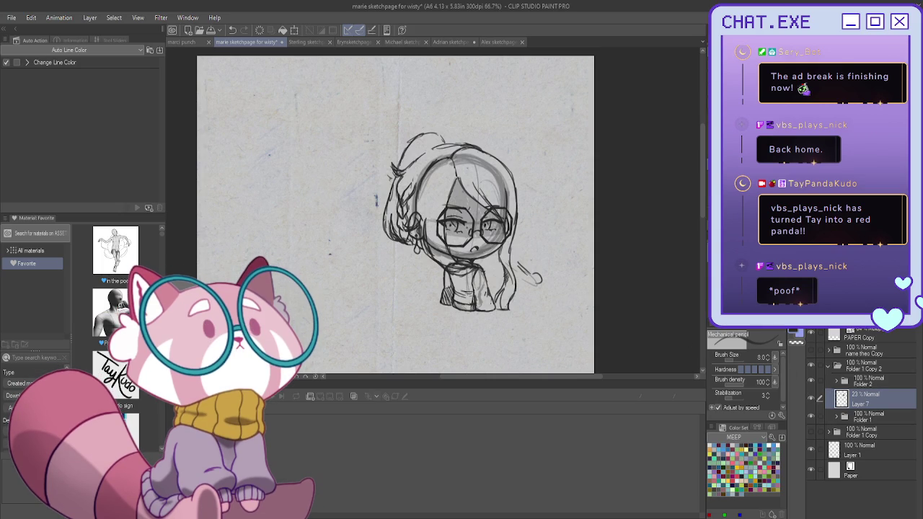
- Add strokes along the lower body and leg outline and light grey shading on the sweater
scroll(508, 275, "up", 2)
scroll(508, 274, "up", 2)
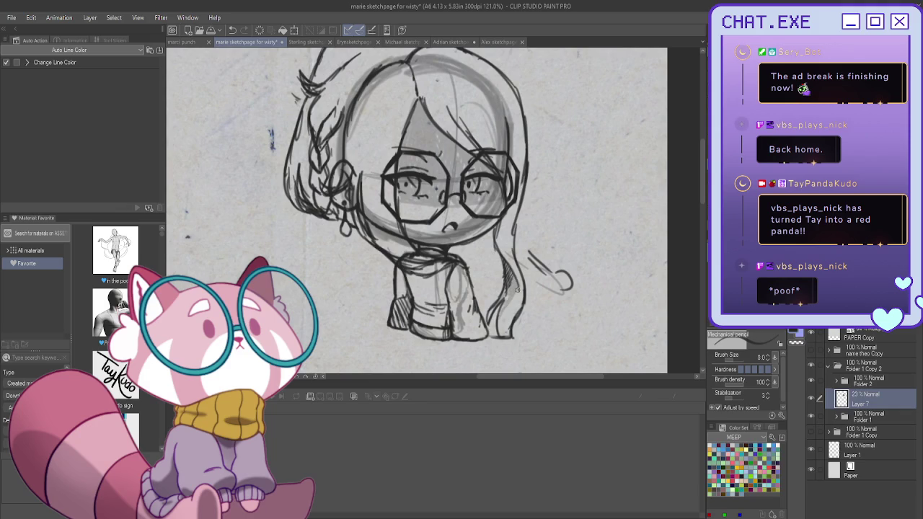
left_click_drag(502, 317, 498, 336)
left_click_drag(511, 299, 498, 322)
mouse_move(431, 290)
left_mouse_down()
mouse_move(413, 294)
mouse_move(409, 316)
mouse_move(395, 326)
mouse_move(400, 315)
mouse_move(415, 323)
left_mouse_up()
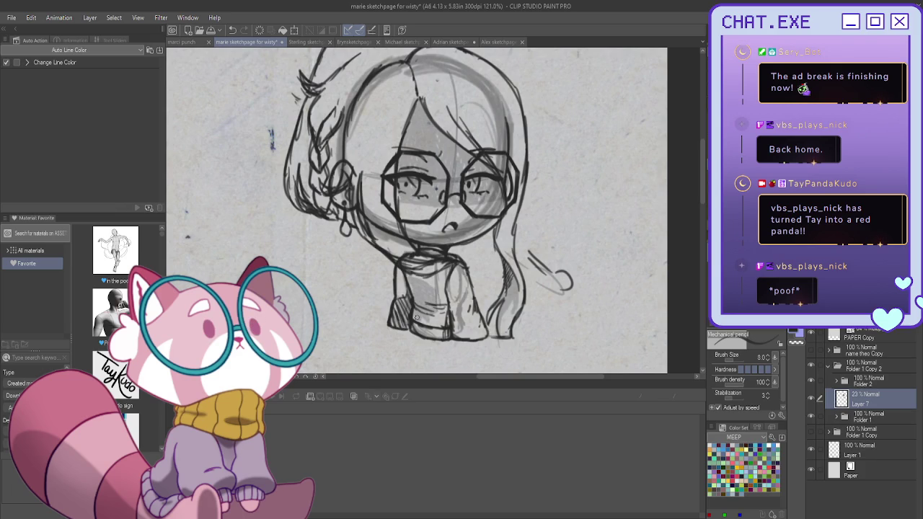
key("ctrl+z")
key("ctrl+z")
key("ctrl+z")
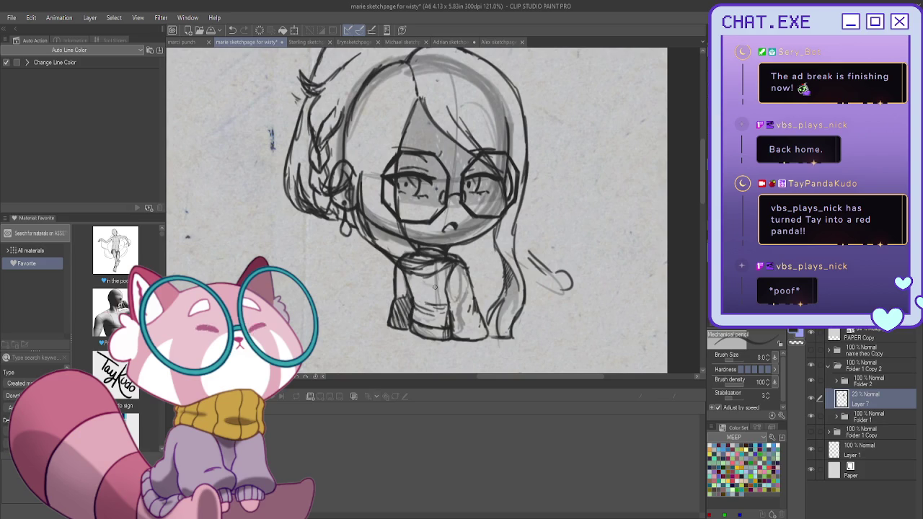
left_click_drag(433, 288, 425, 292)
- On Layer 3 in Folder 2, darken the line beside the glasses and zoom out slightly
left_click(835, 380)
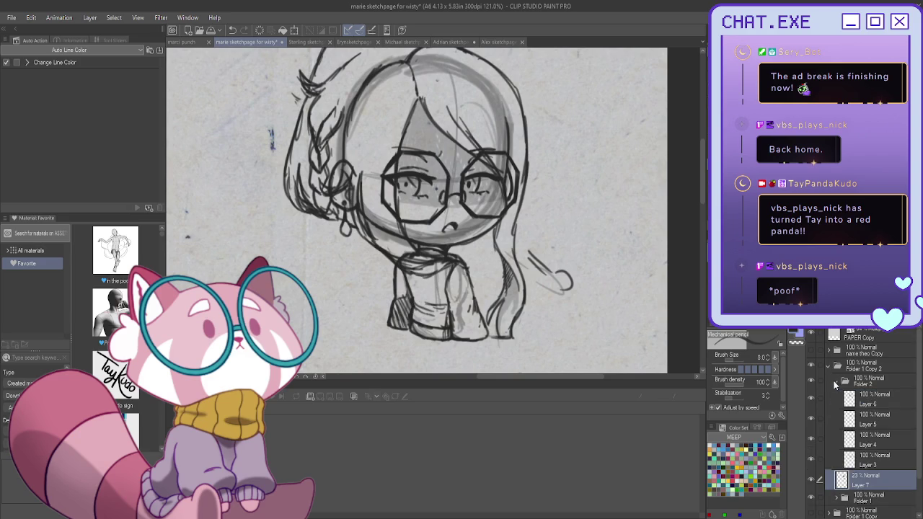
left_click(842, 461)
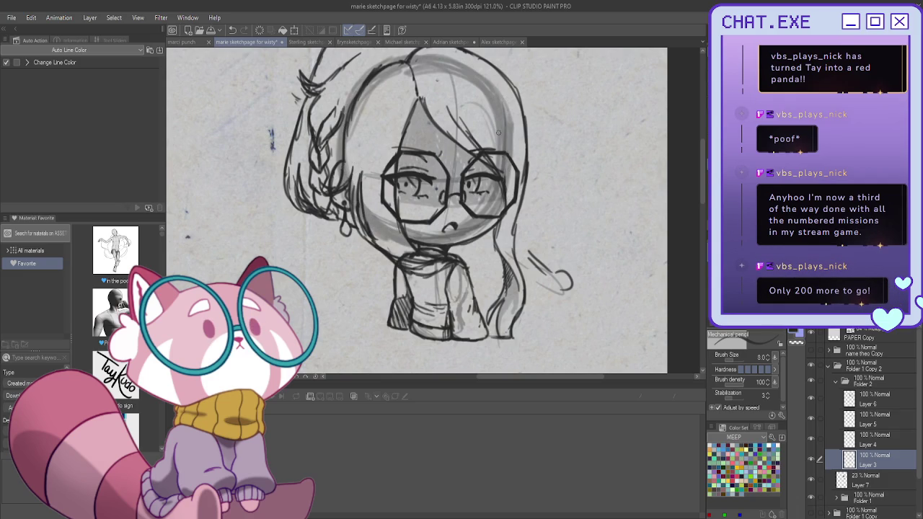
left_click_drag(504, 191, 504, 190)
key("ctrl+minus")
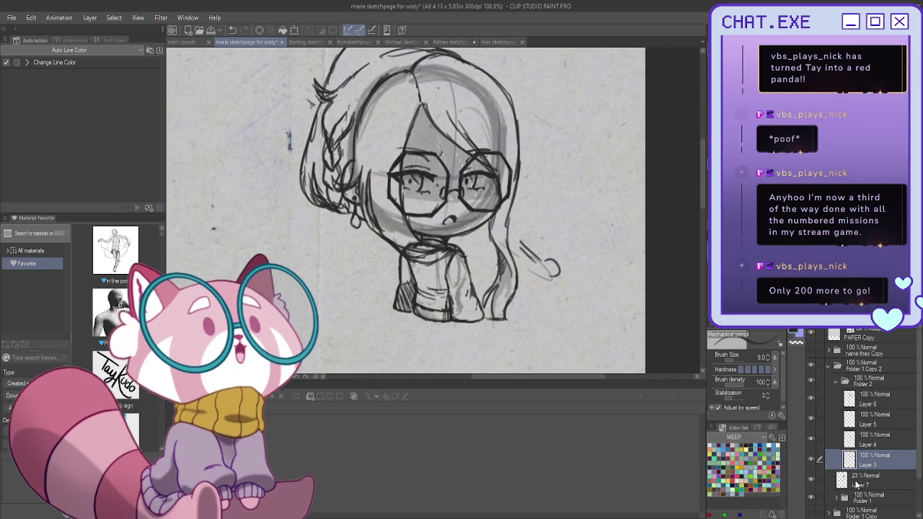
- On the 23% Layer 7, add strokes to the left hair strands and shading along the sweater's left edge
left_click(861, 479)
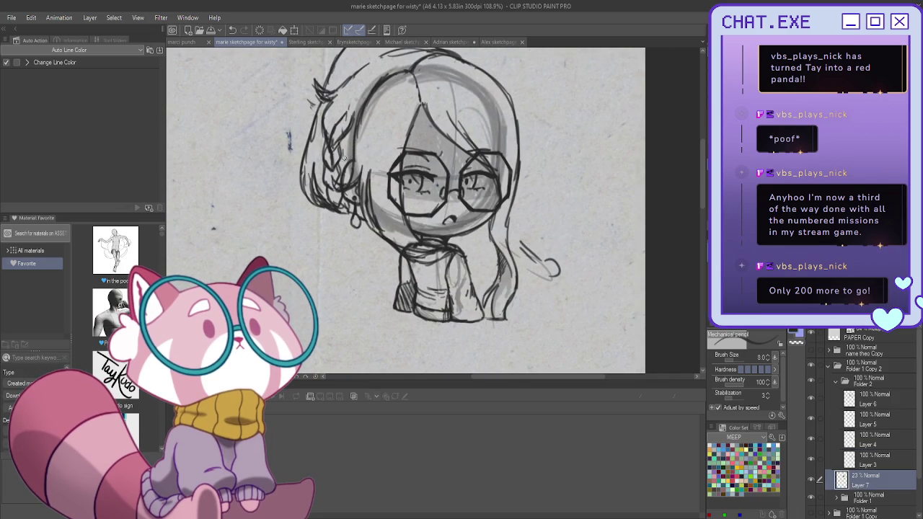
mouse_move(344, 137)
left_mouse_down()
mouse_move(341, 157)
mouse_move(321, 152)
left_mouse_up()
left_click_drag(322, 160, 320, 183)
left_click_drag(321, 173, 327, 201)
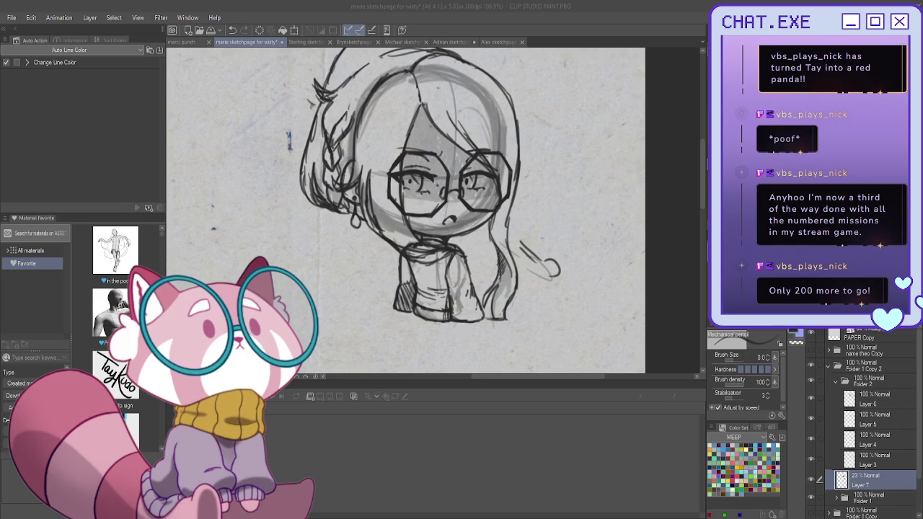
mouse_move(431, 282)
left_mouse_down()
mouse_move(421, 298)
mouse_move(419, 290)
mouse_move(433, 298)
left_mouse_up()
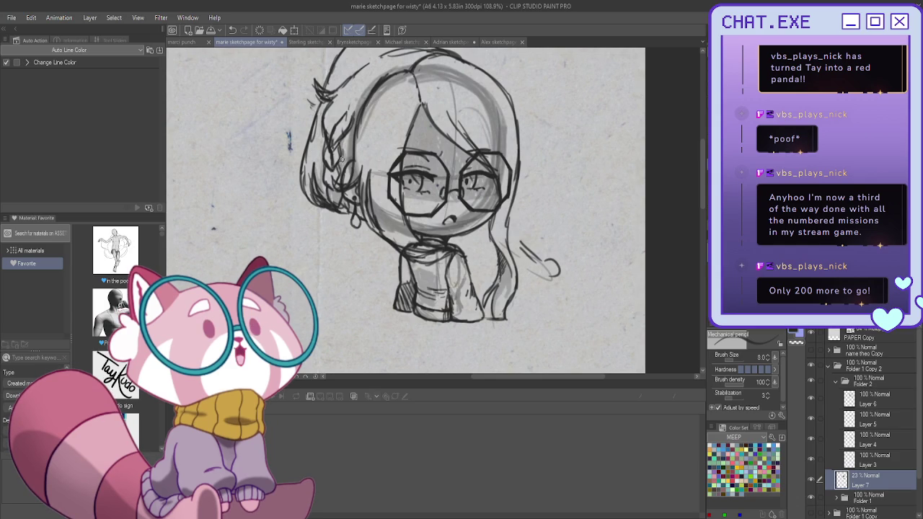
mouse_move(341, 141)
left_mouse_down()
mouse_move(307, 191)
mouse_move(322, 191)
left_mouse_up()
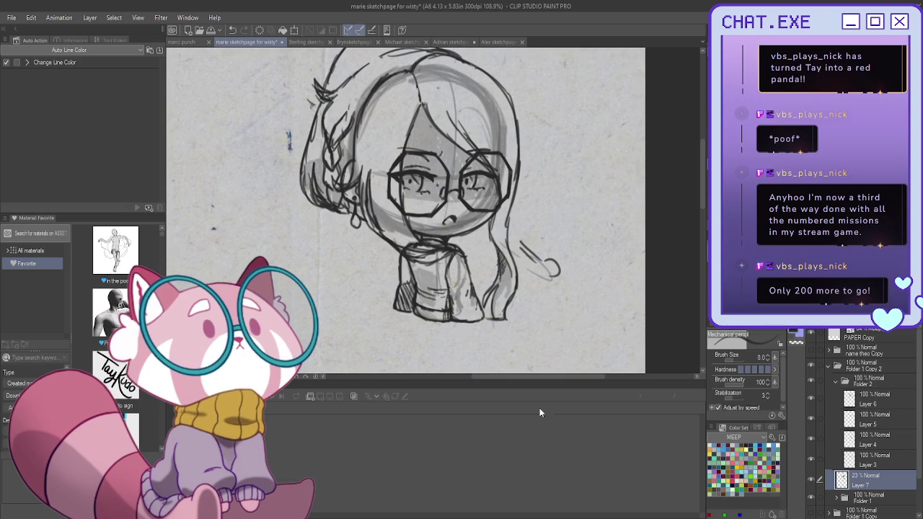
left_click_drag(408, 254, 406, 282)
- At 100% zoom, add two faint strands and a short mark in the hair, then zoom out to 54%
scroll(402, 272, "down", 2)
scroll(359, 154, "up", 2)
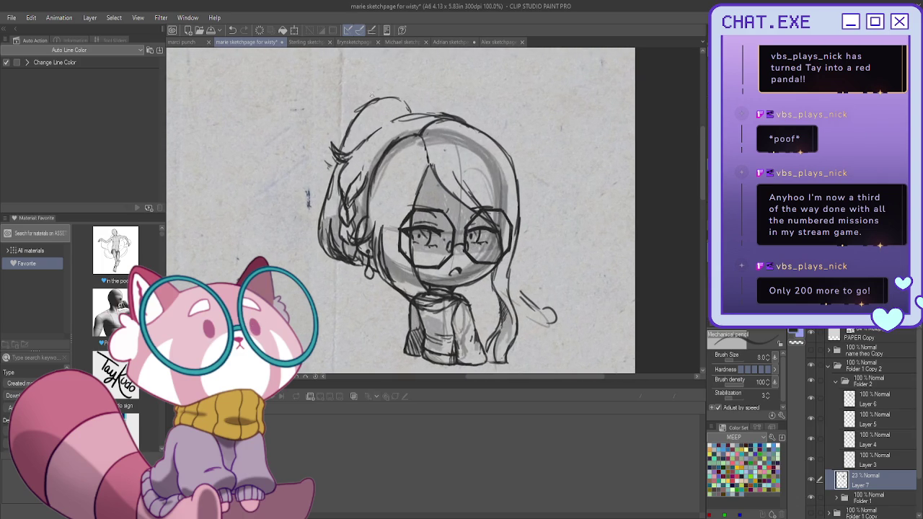
left_click_drag(359, 143, 384, 123)
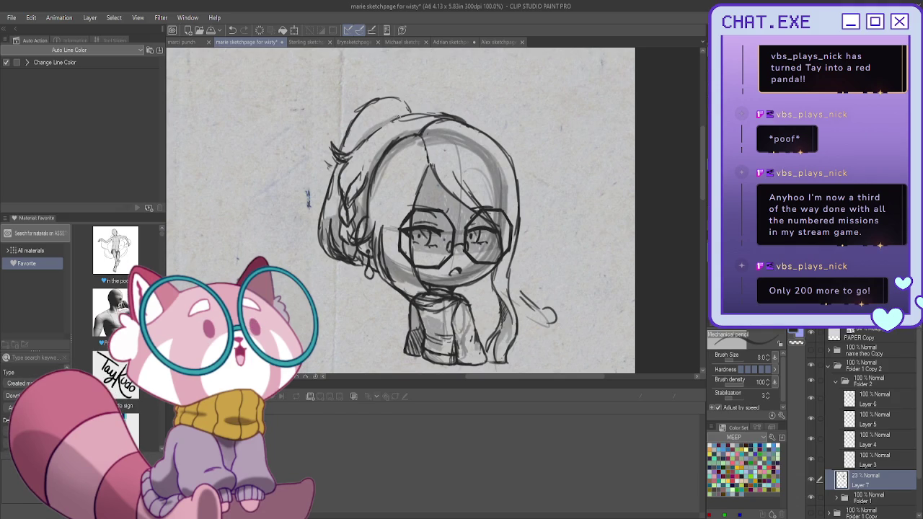
left_click_drag(387, 116, 359, 137)
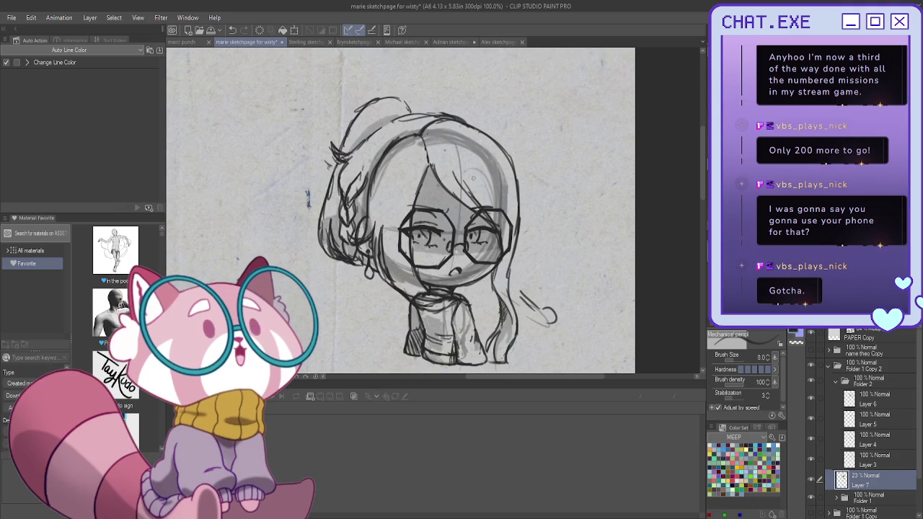
left_click_drag(473, 199, 468, 204)
scroll(582, 339, "down", 2)
scroll(582, 339, "down", 1)
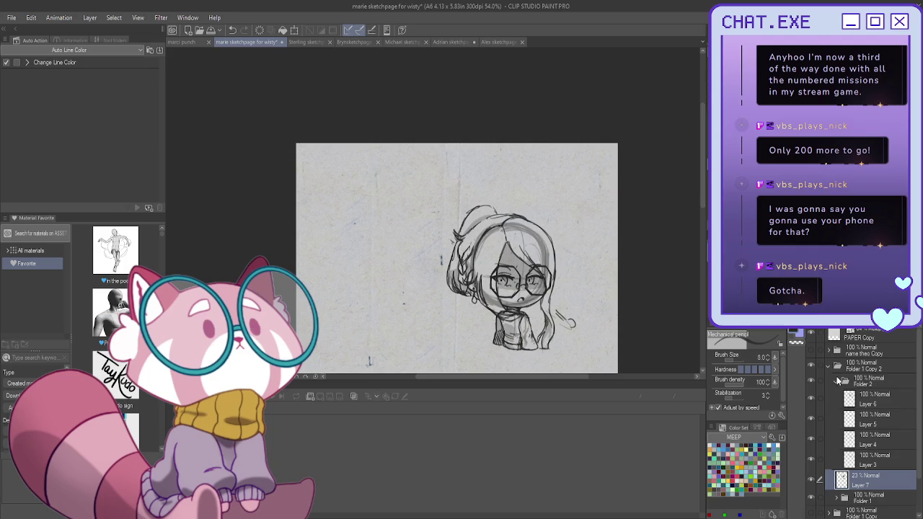
left_click(829, 366)
- Rename the Folder 1 Copy 2 sketch folder to 'cold'
mouse_move(505, 303)
left_mouse_down()
mouse_move(468, 166)
mouse_move(470, 209)
left_mouse_up()
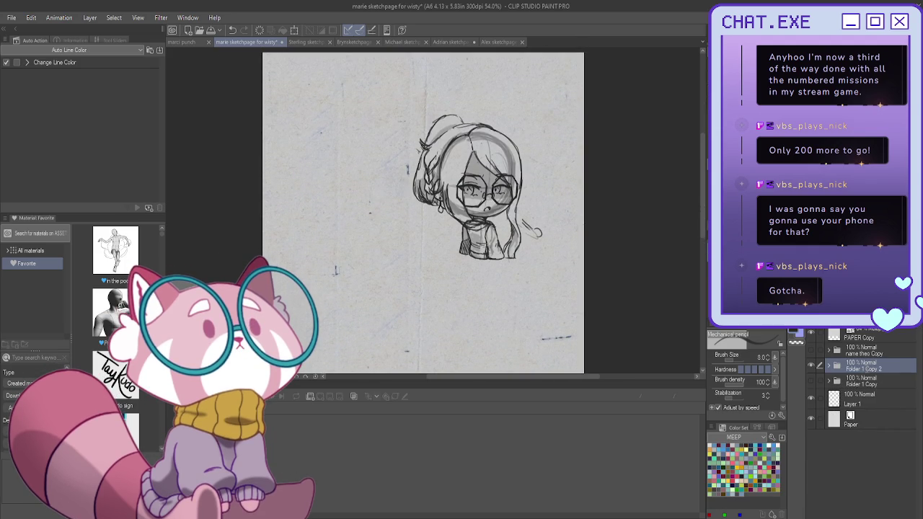
double_click(865, 367)
type("cold")
key("Return")
- Show the Marie title and scale the chibi sketch up into the page's top-right corner
left_click(811, 351)
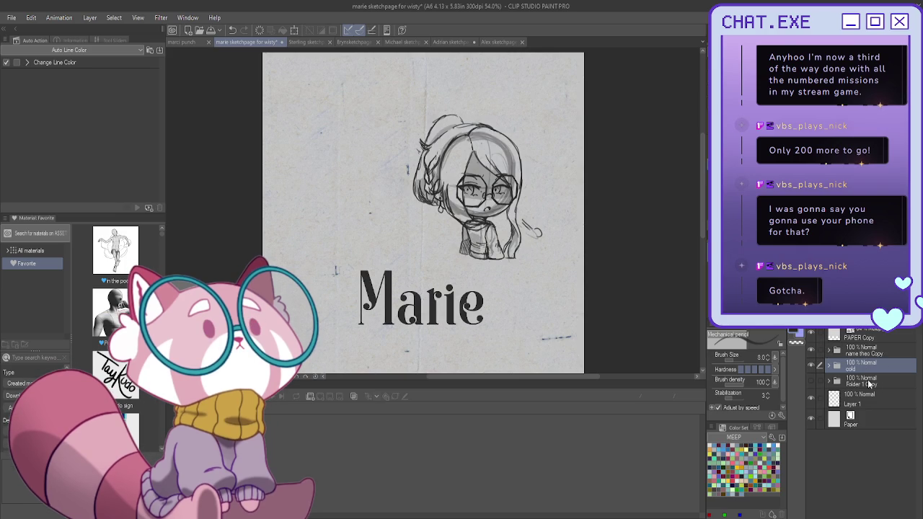
key("ctrl+t")
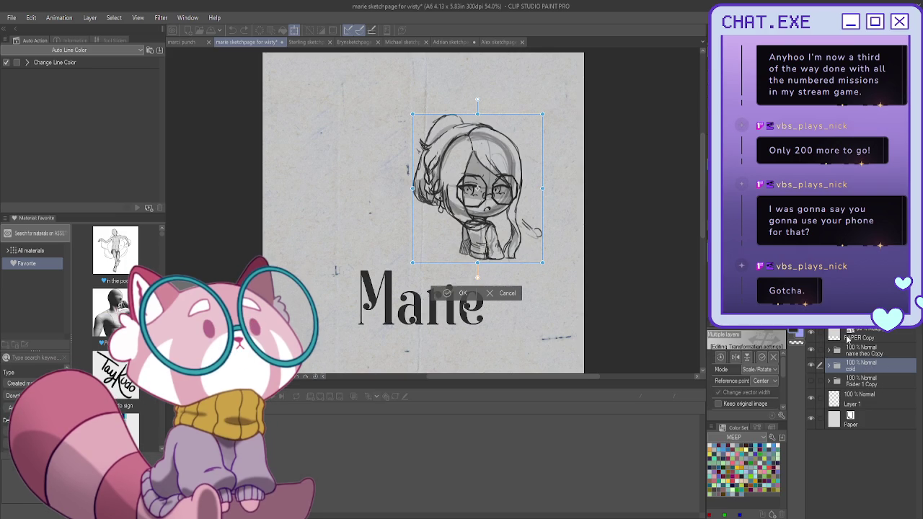
left_click_drag(477, 113, 486, 107)
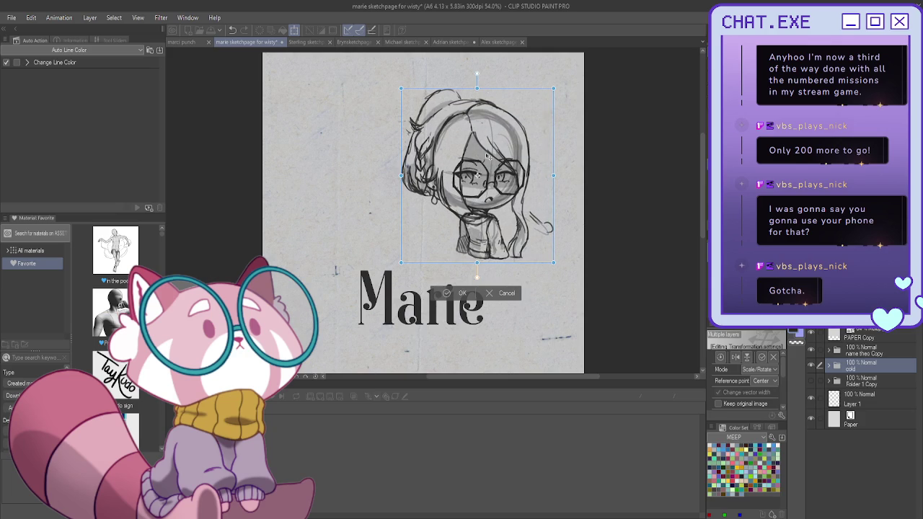
scroll(485, 141, "down", 1)
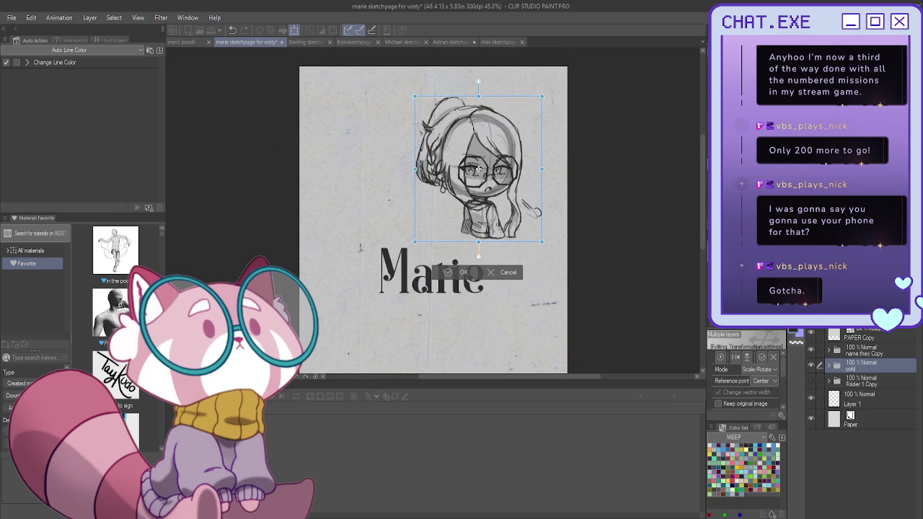
mouse_move(457, 168)
left_mouse_down()
mouse_move(468, 183)
mouse_move(479, 131)
left_mouse_up()
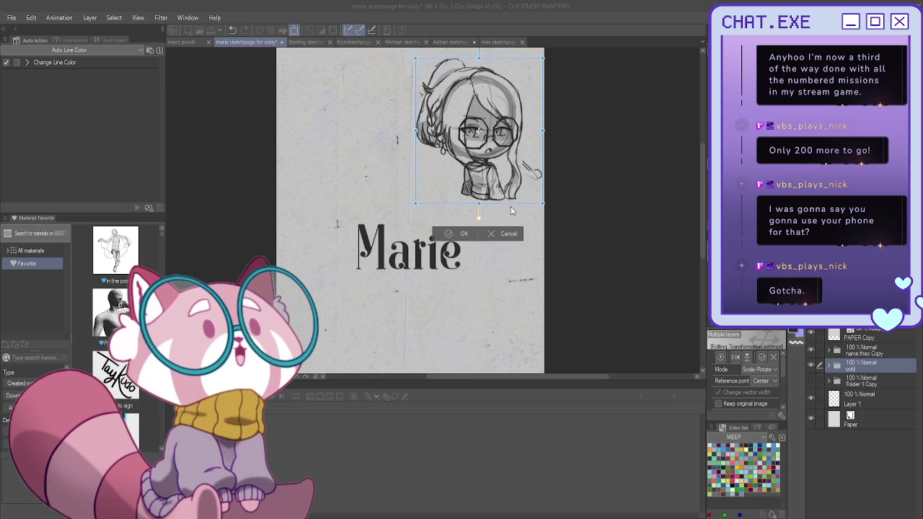
key("Return")
- Stretch Layer 15 Copy's grey smudge wider to the right
left_click(827, 350)
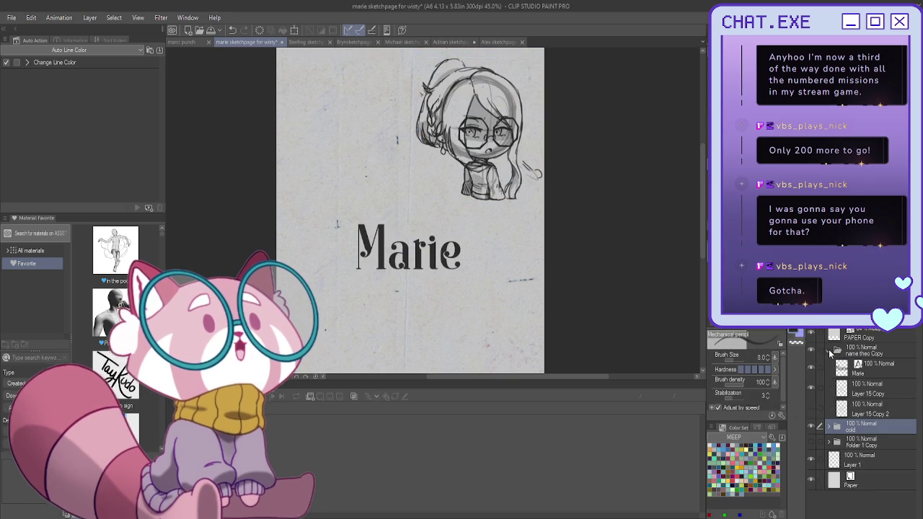
left_click(829, 389)
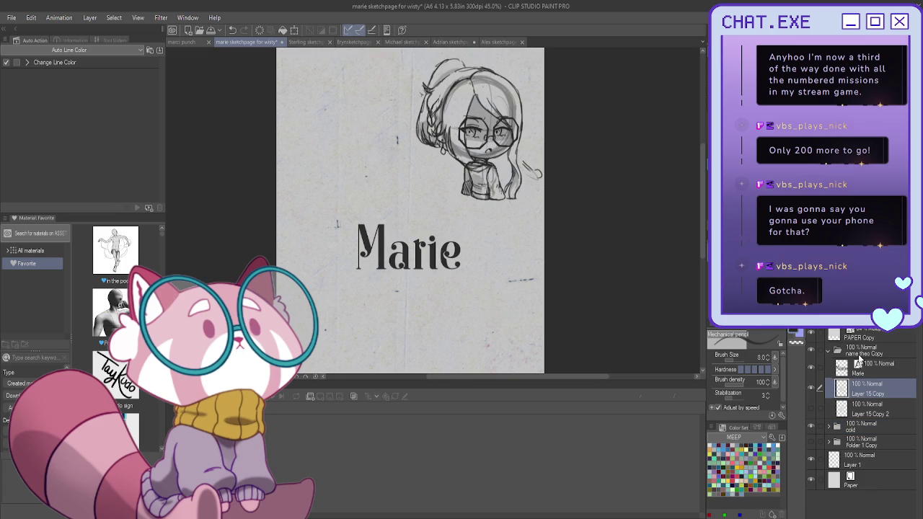
key("ctrl+t")
left_click_drag(506, 249, 535, 248)
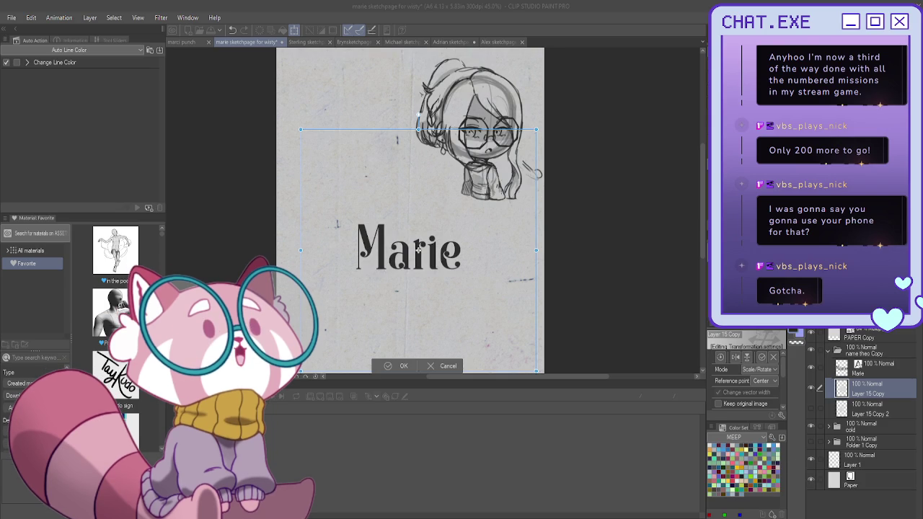
key("Return")
- Enlarge, rotate counter-clockwise and nudge the grey smudge with Paper hidden, then restore Paper
left_click(811, 480)
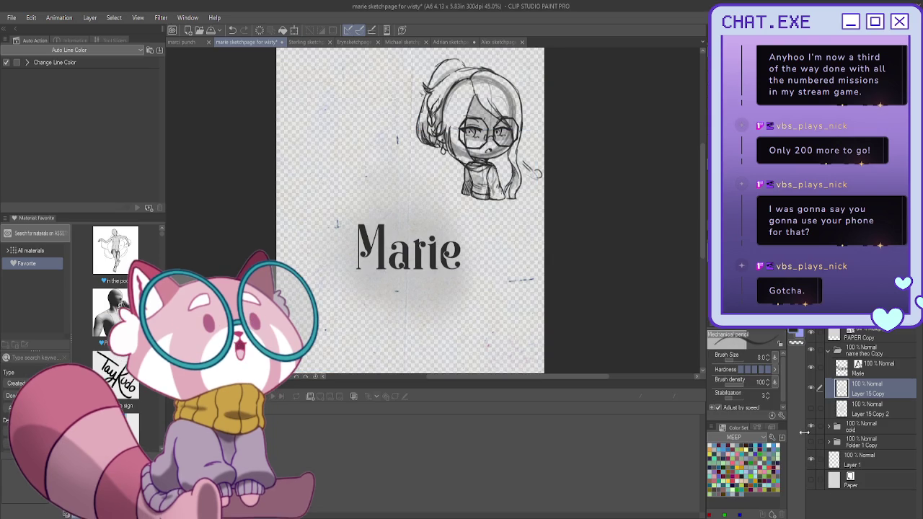
key("ctrl+t")
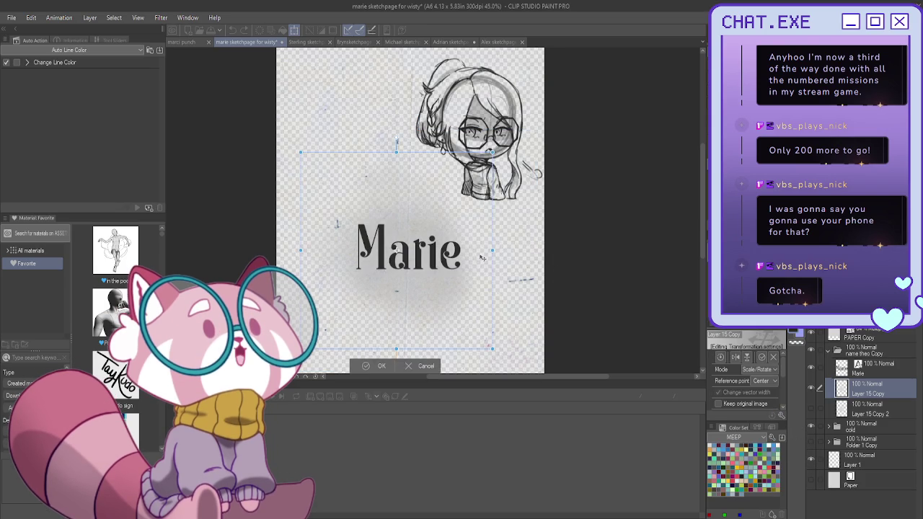
left_click_drag(491, 250, 530, 264)
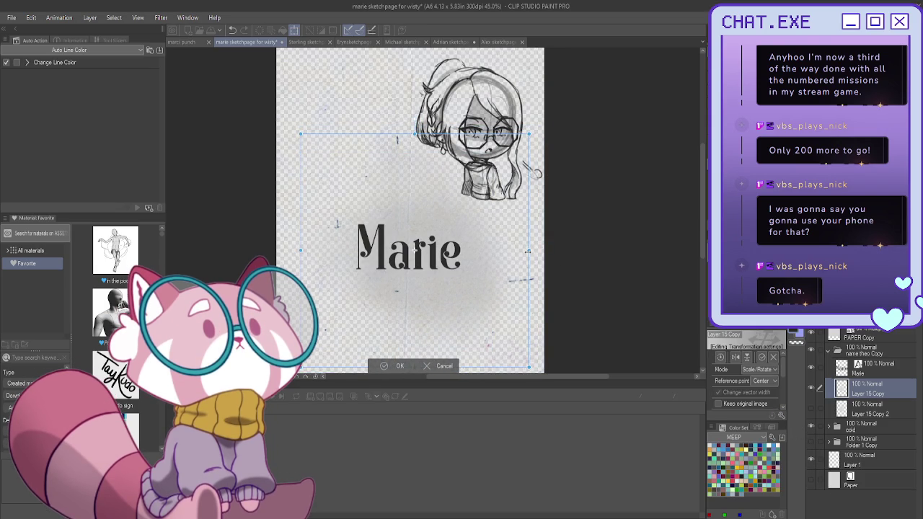
left_click_drag(580, 322, 584, 184)
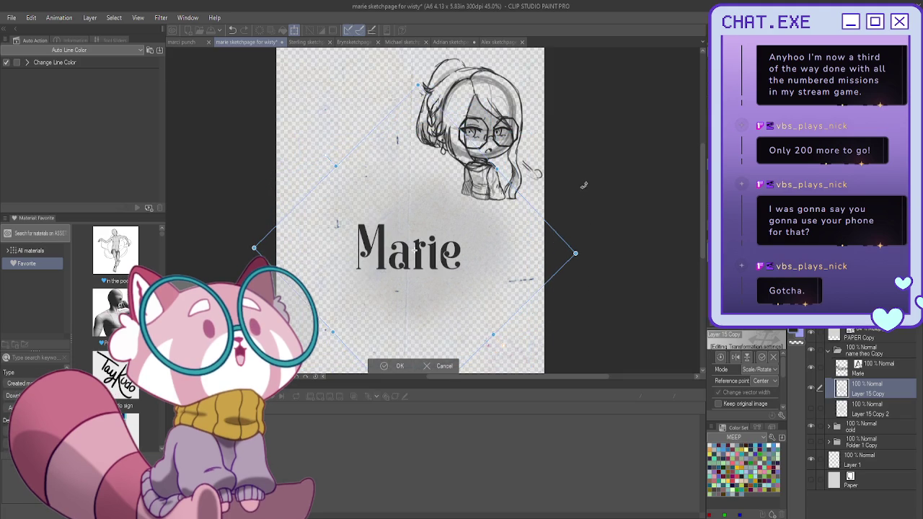
left_click_drag(509, 249, 497, 251)
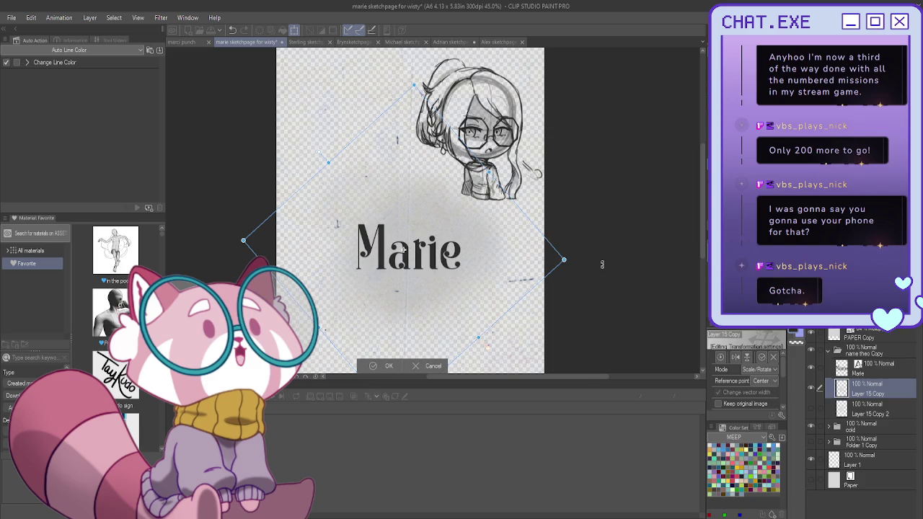
left_click(367, 369)
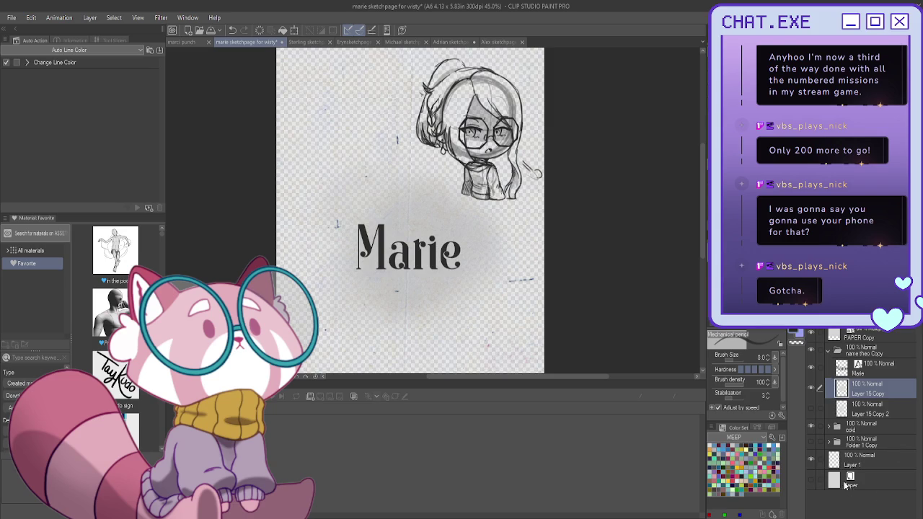
left_click(810, 479)
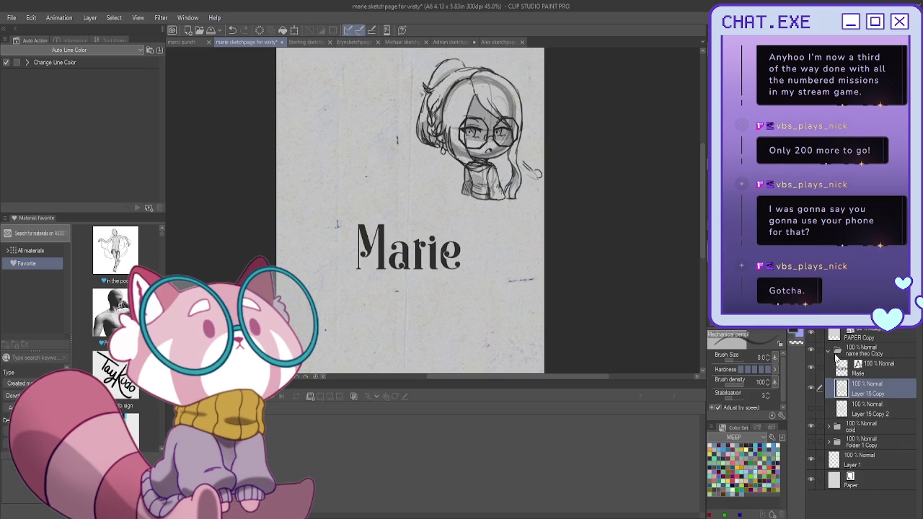
- Select the cold folder and slide the chibi sketch to the page's upper-left
left_click(828, 351)
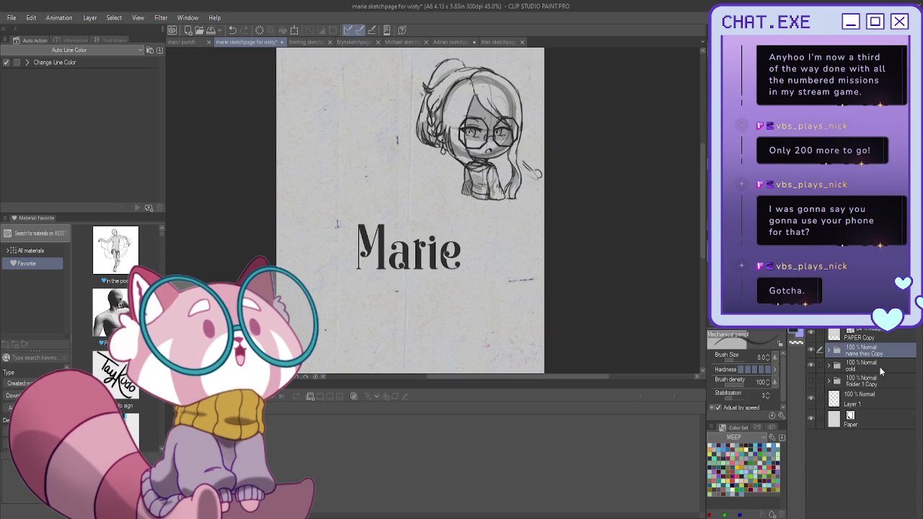
left_click(879, 364)
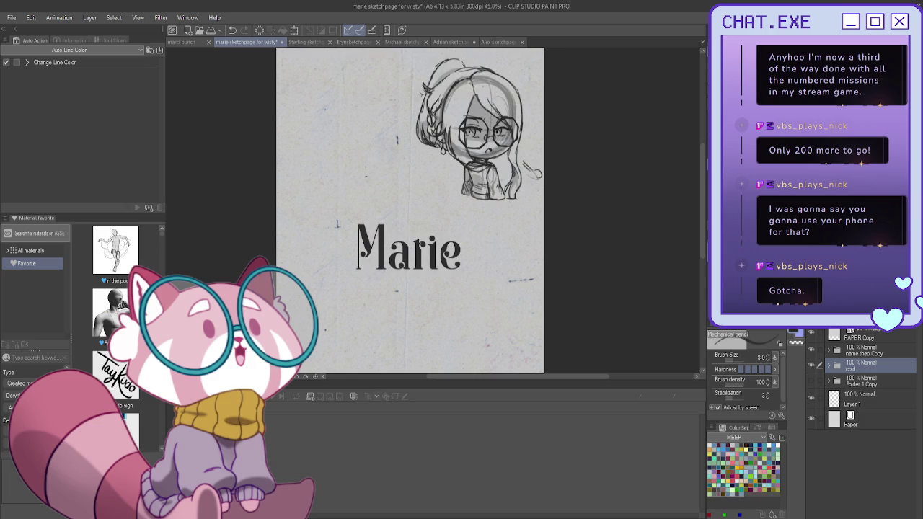
left_click_drag(432, 216, 415, 252)
key("v")
left_click_drag(467, 200, 348, 204)
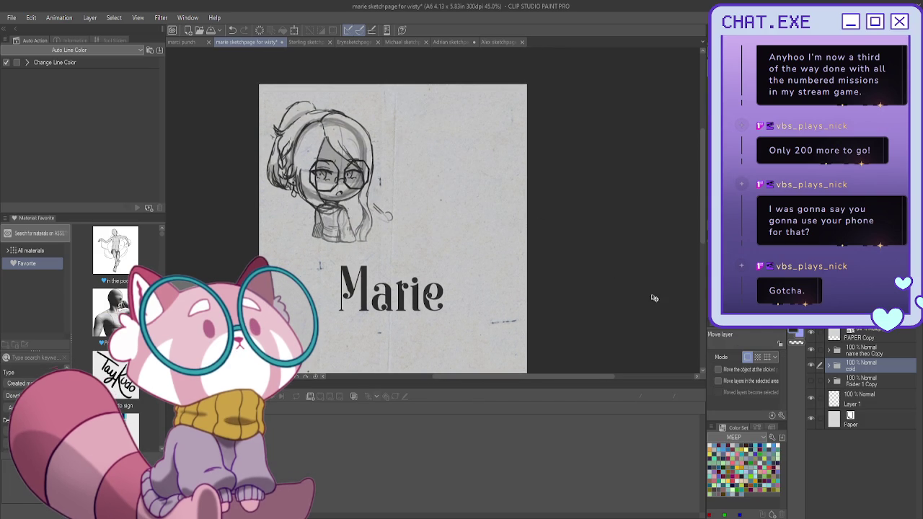
- Hide the Marie title and undo an accidental duplicate of the cold and Folder 1 Copy layers
left_click(811, 351)
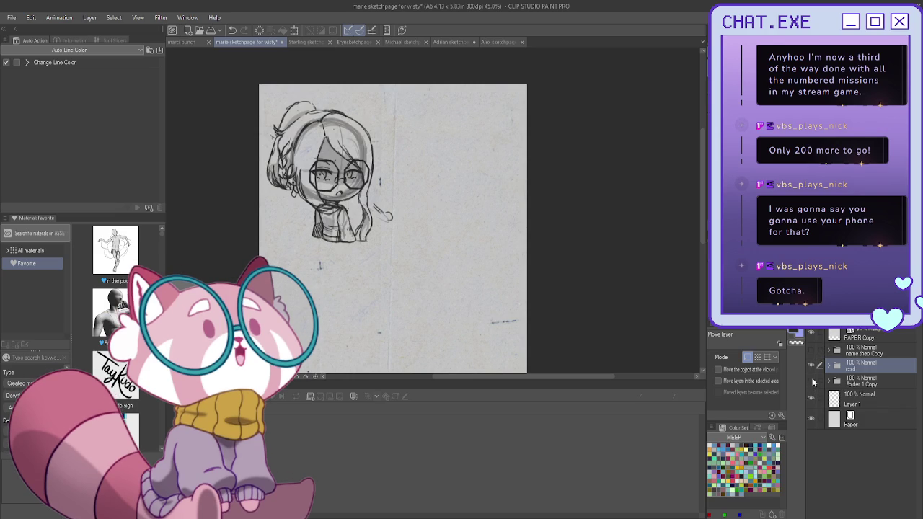
left_click(811, 380)
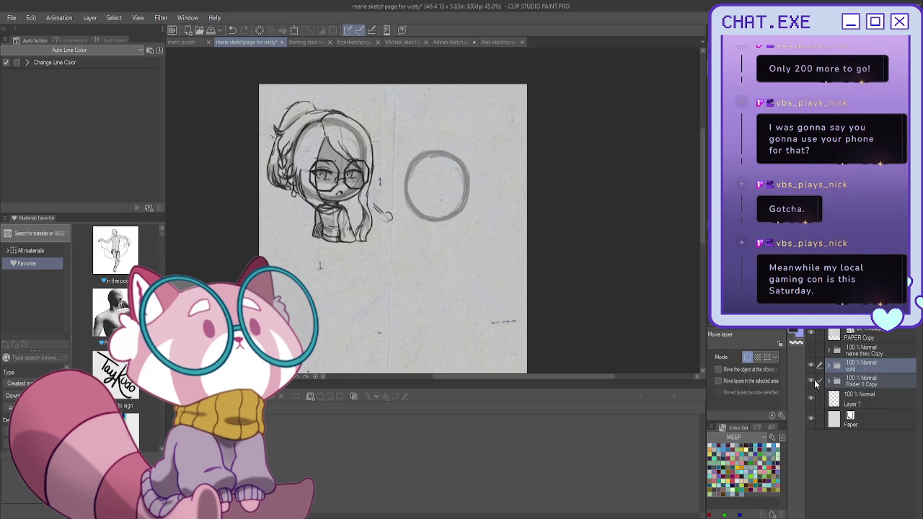
left_click(811, 381)
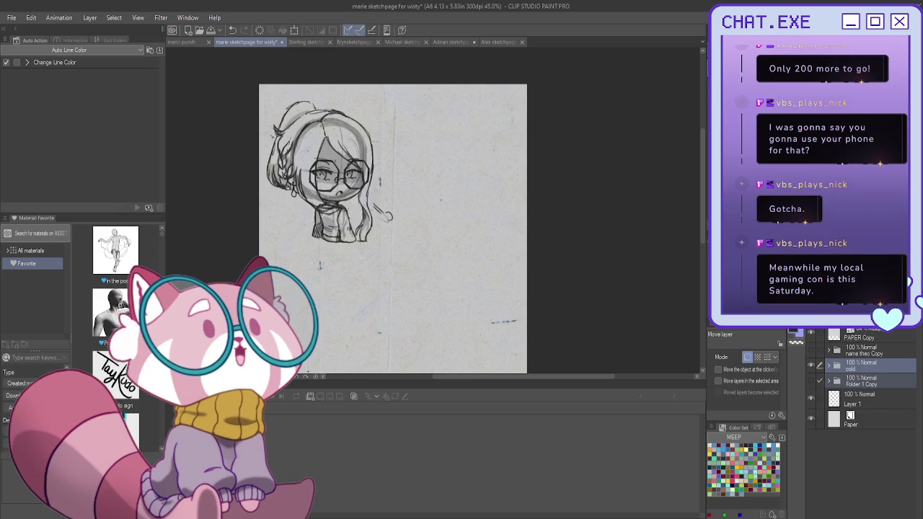
key("ctrl+c")
key("ctrl+v")
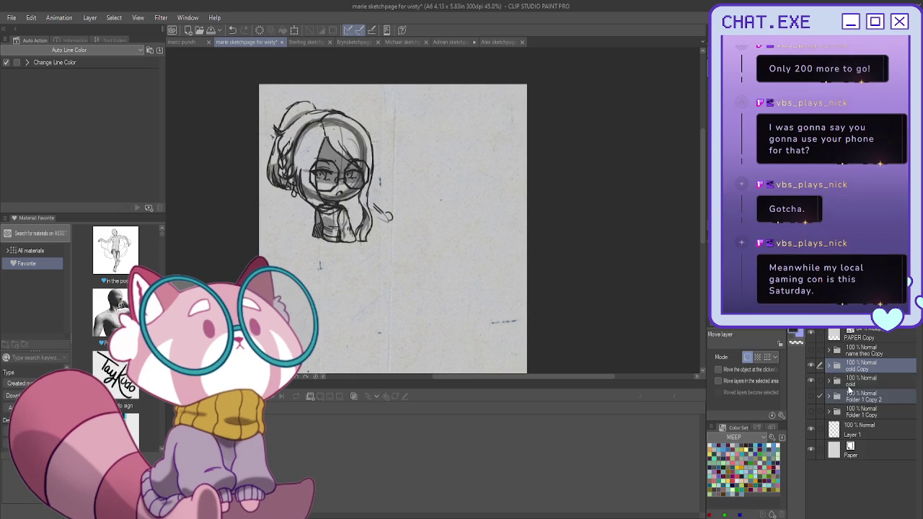
key("ctrl+z")
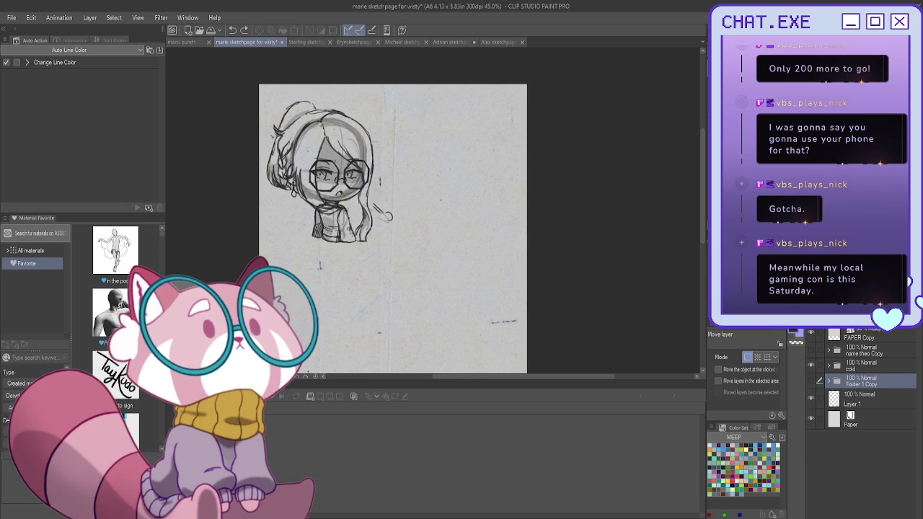
- Duplicate the head-circle folder, make it visible and select Layer 2 Copy 3
key("ctrl+y")
left_click(810, 381)
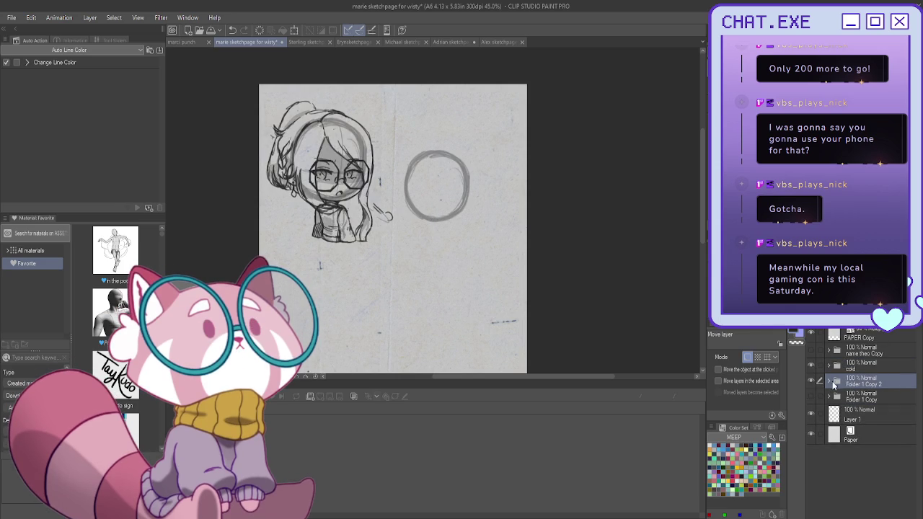
left_click(828, 384)
left_click(874, 403)
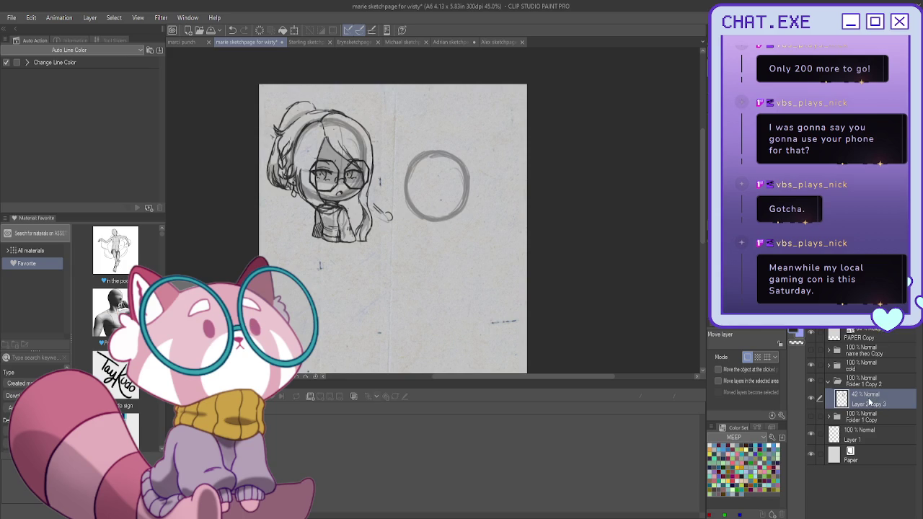
- Group Layer 2 Copy 3 into new Folder 3 and add blank Layer 8 above it
key("ctrl+g")
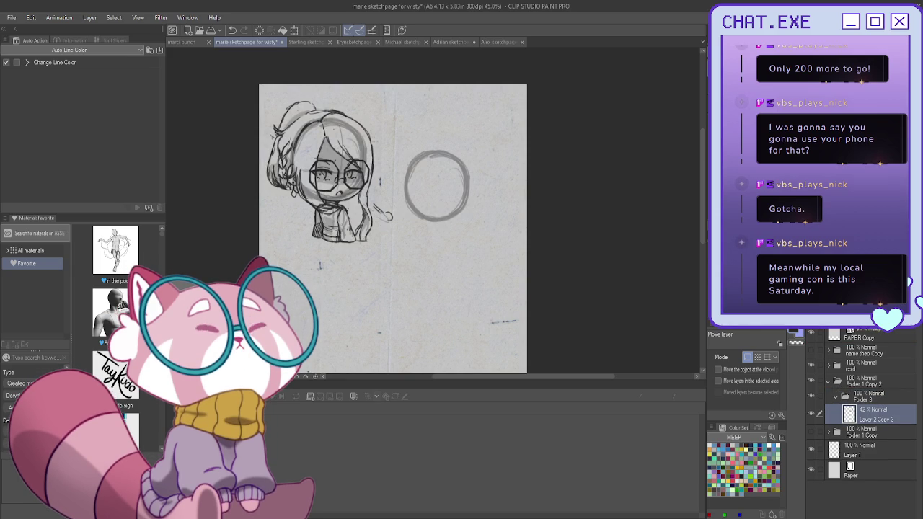
key("ctrl+shift+n")
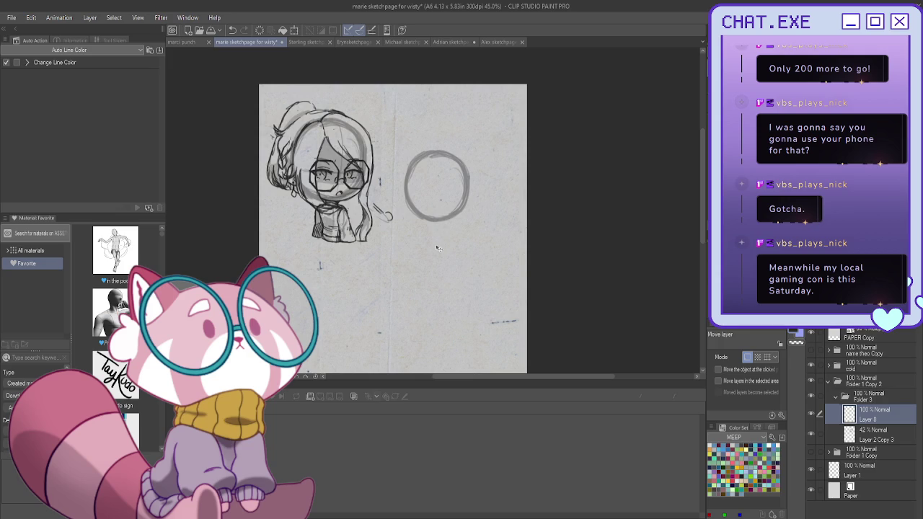
scroll(426, 187, "up", 1)
scroll(425, 187, "up", 1)
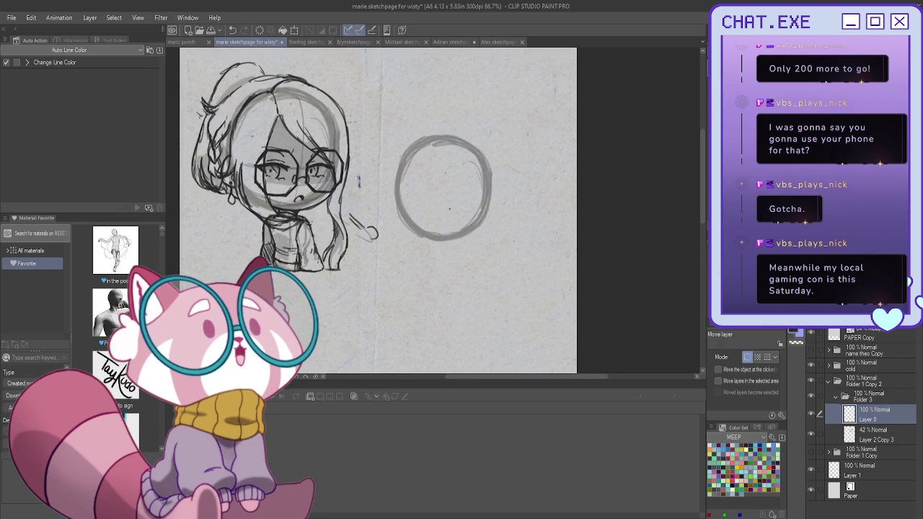
- Draw vertical and horizontal pencil guidelines through the new head circle
key("p")
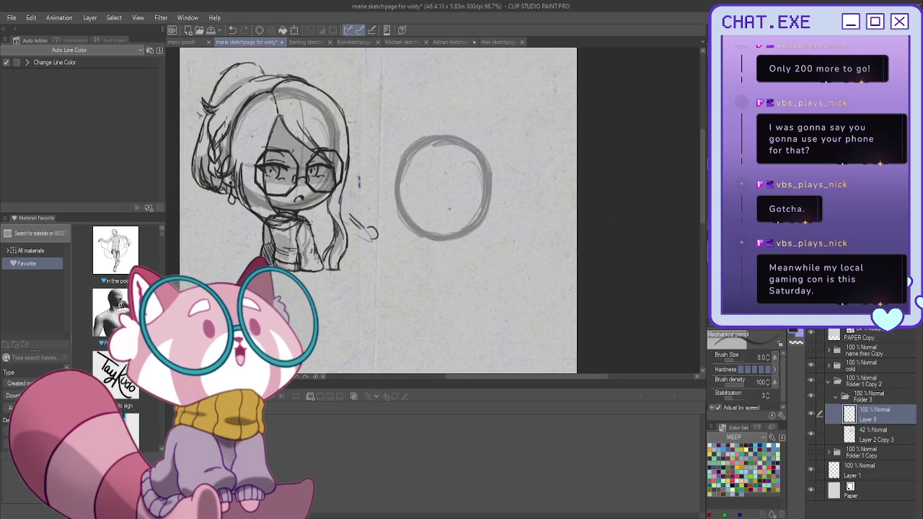
scroll(451, 216, "up", 1)
left_click_drag(451, 130, 443, 221)
left_click_drag(449, 185, 443, 246)
left_click_drag(444, 214, 442, 272)
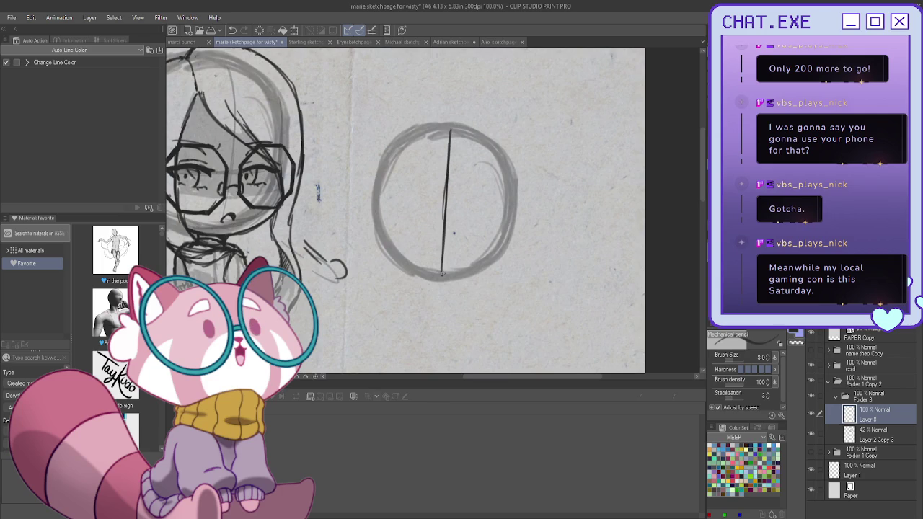
left_click_drag(421, 208, 506, 227)
left_click_drag(454, 209, 389, 210)
mouse_move(403, 210)
left_mouse_down()
mouse_move(384, 212)
mouse_move(505, 225)
mouse_move(382, 209)
left_mouse_up()
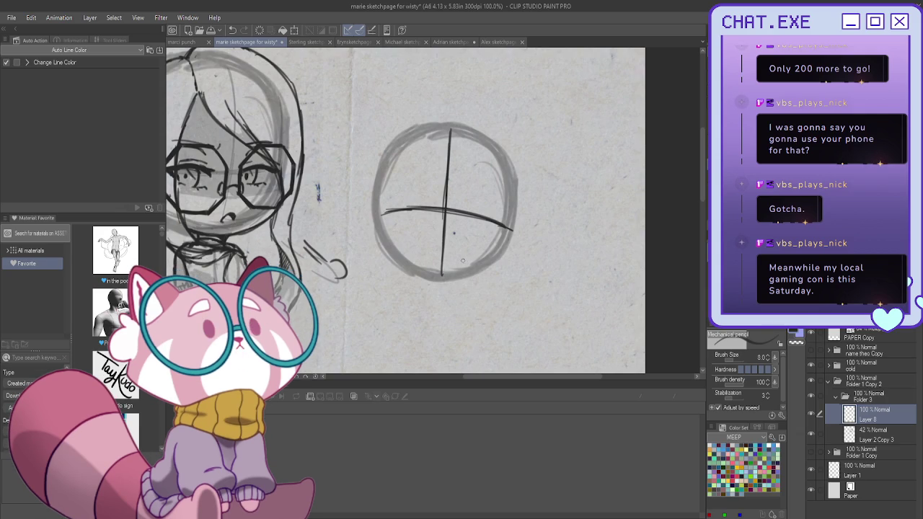
left_click_drag(400, 252, 407, 272)
- Rough in a hooked, ear-like shape beside the head's upper right, undoing misfires
key("ctrl+z")
left_click_drag(558, 141, 542, 169)
key("ctrl+z")
mouse_move(534, 147)
left_mouse_down()
mouse_move(552, 155)
mouse_move(532, 182)
left_mouse_up()
key("ctrl+z")
key("ctrl+z")
key("ctrl+z")
mouse_move(544, 148)
left_mouse_down()
mouse_move(563, 160)
mouse_move(542, 179)
left_mouse_up()
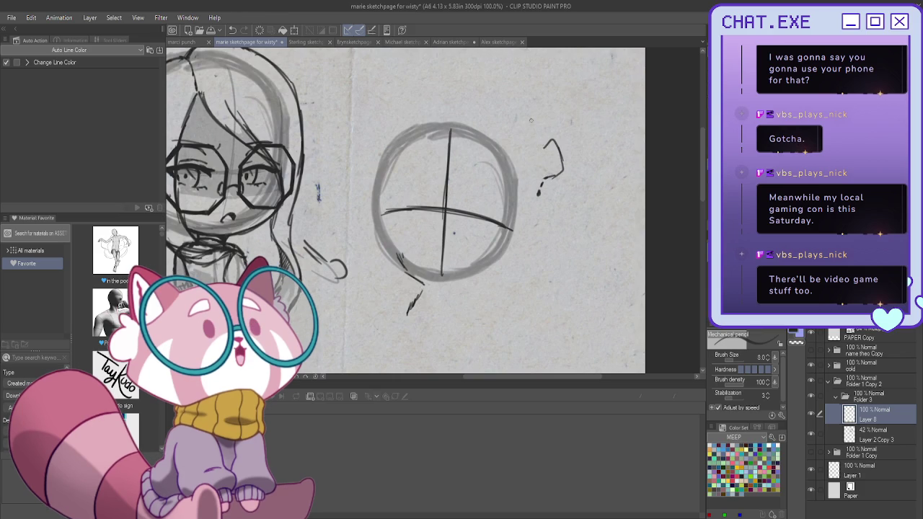
mouse_move(566, 136)
left_mouse_down()
mouse_move(571, 193)
mouse_move(523, 220)
mouse_move(525, 164)
left_mouse_up()
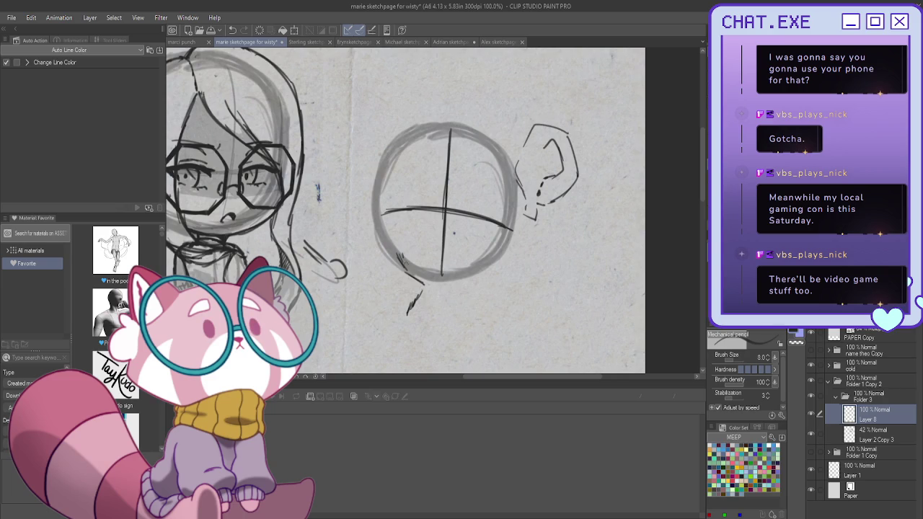
- Rework the short strokes at the circle's lower-left edge
left_click_drag(394, 251, 418, 283)
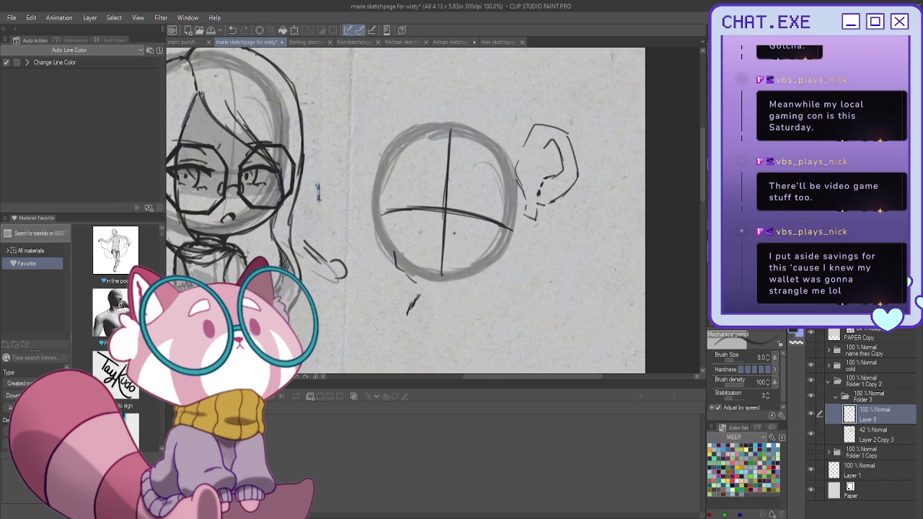
key("ctrl+z")
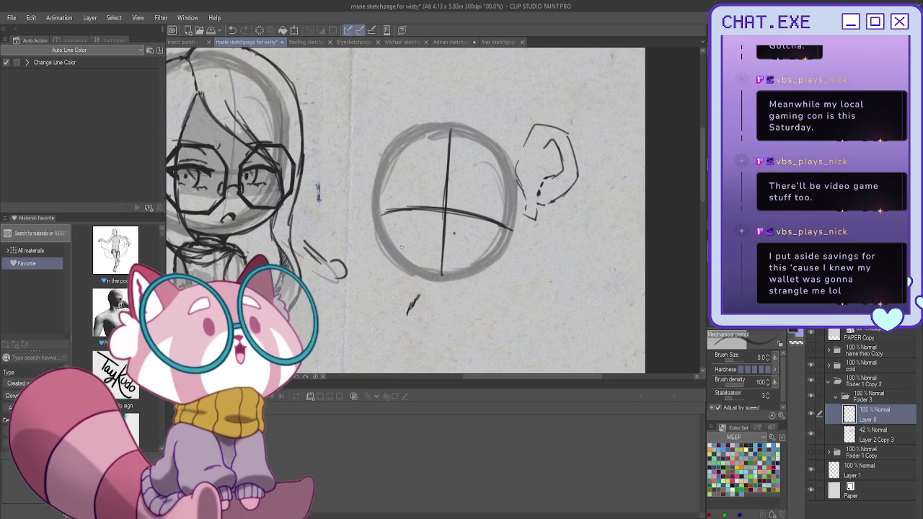
mouse_move(401, 243)
left_mouse_down()
mouse_move(404, 271)
mouse_move(417, 255)
left_mouse_up()
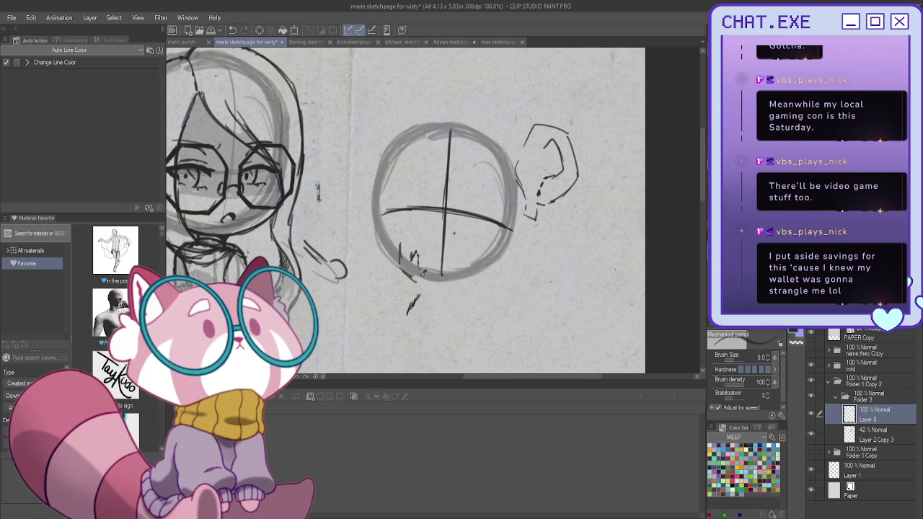
mouse_move(395, 264)
left_mouse_down()
mouse_move(387, 254)
mouse_move(424, 285)
mouse_move(390, 314)
left_mouse_up()
- Darken the head circle's lower-right and left edges
scroll(459, 292, "down", 1)
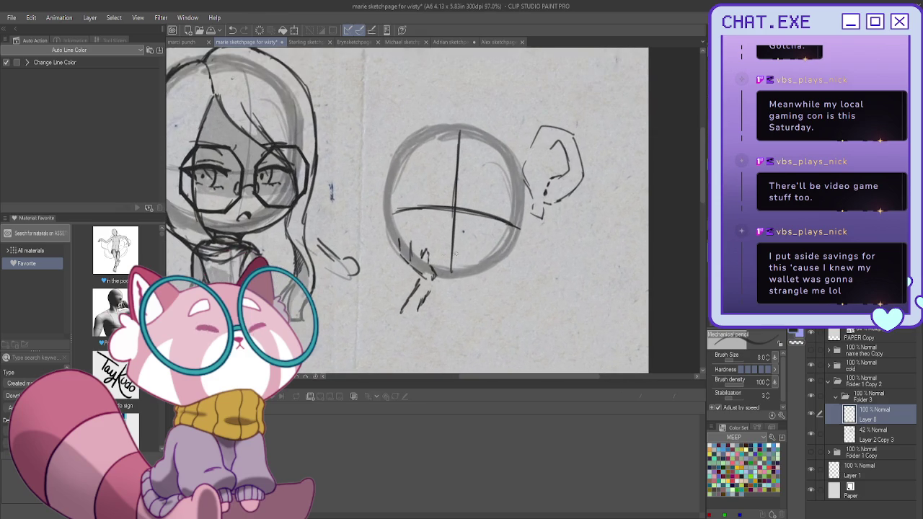
left_click_drag(518, 222, 444, 278)
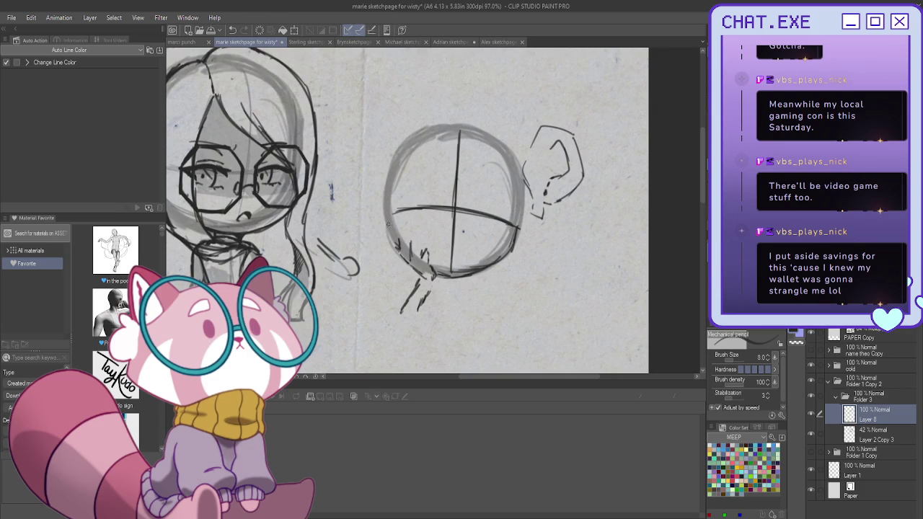
left_click_drag(388, 236, 389, 217)
- Sketch the small body's sides and a foot below the head, erasing stray strokes
left_click_drag(451, 287, 453, 319)
key("ctrl+z")
mouse_move(450, 287)
left_mouse_down()
mouse_move(452, 321)
mouse_move(437, 324)
left_mouse_up()
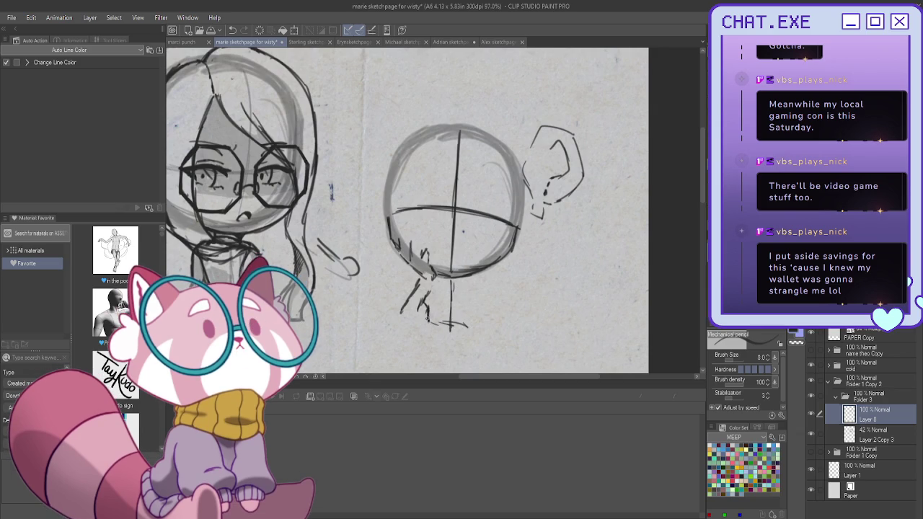
left_click_drag(468, 320, 462, 328)
mouse_move(406, 306)
left_mouse_down()
mouse_move(418, 281)
mouse_move(430, 318)
left_mouse_up()
mouse_move(421, 274)
left_mouse_down()
mouse_move(411, 311)
mouse_move(435, 317)
left_mouse_up()
- Rough in the legs and feet beneath the body, then collapse Folder 3
mouse_move(408, 328)
left_mouse_down()
mouse_move(434, 322)
mouse_move(435, 307)
mouse_move(445, 326)
mouse_move(483, 330)
mouse_move(475, 347)
left_mouse_up()
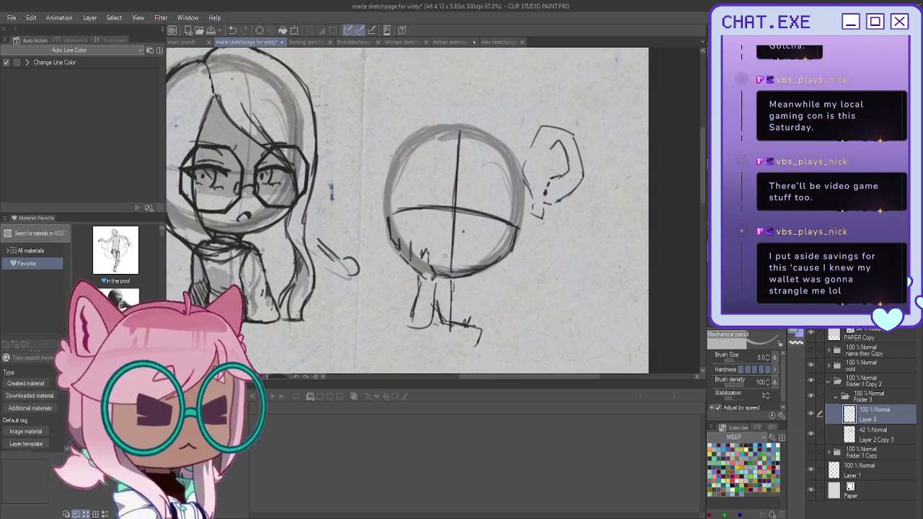
left_click_drag(472, 324, 435, 305)
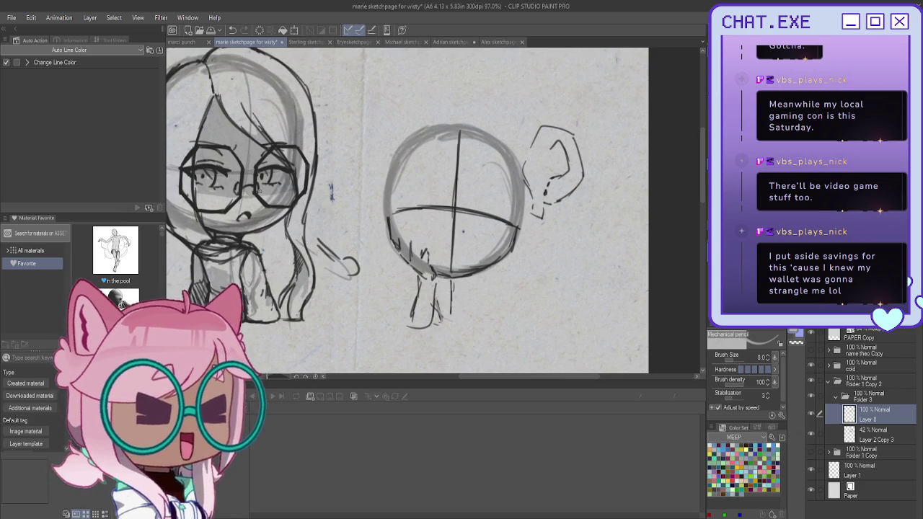
left_click_drag(433, 300, 477, 331)
mouse_move(448, 283)
left_mouse_down()
mouse_move(471, 282)
mouse_move(481, 330)
left_mouse_up()
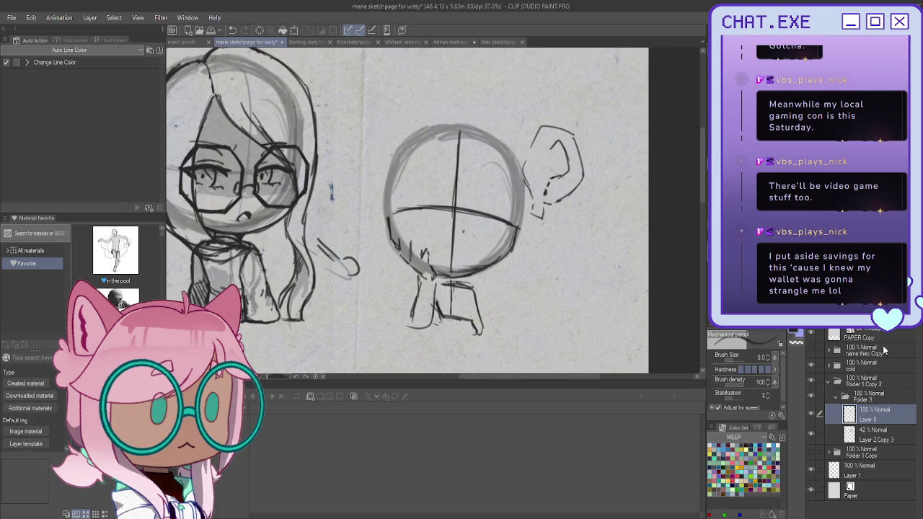
left_click(835, 396)
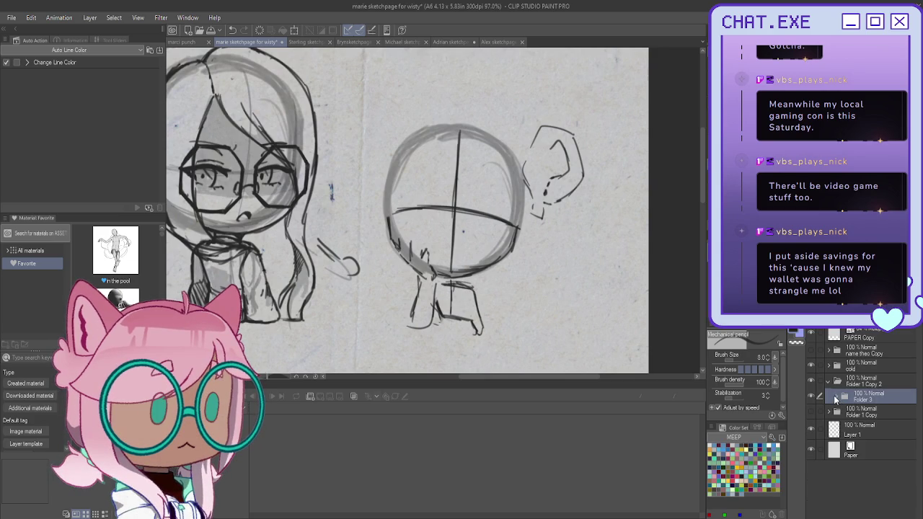
- Set Layer 8 opacity to 35% and create Folder 4 containing Layer 9
left_click(868, 413)
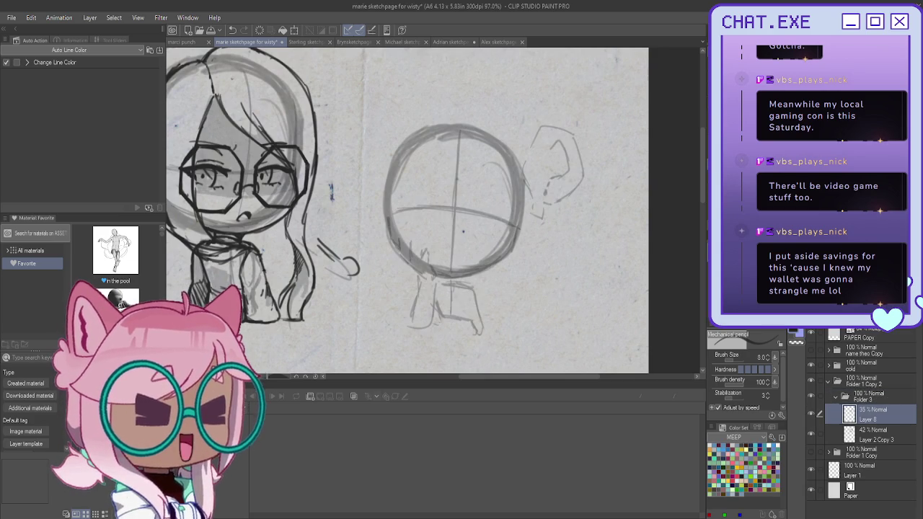
left_click(836, 397)
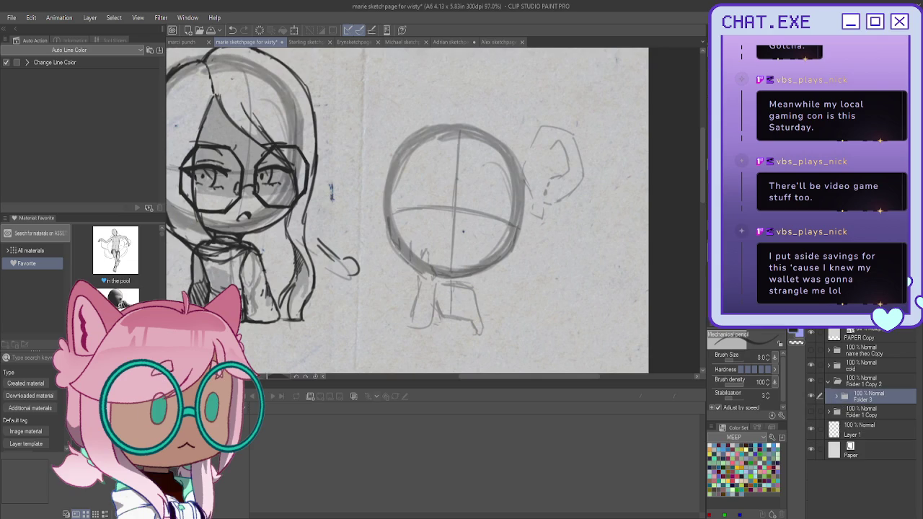
key("ctrl+shift+n")
key("ctrl+g")
scroll(446, 203, "up", 3)
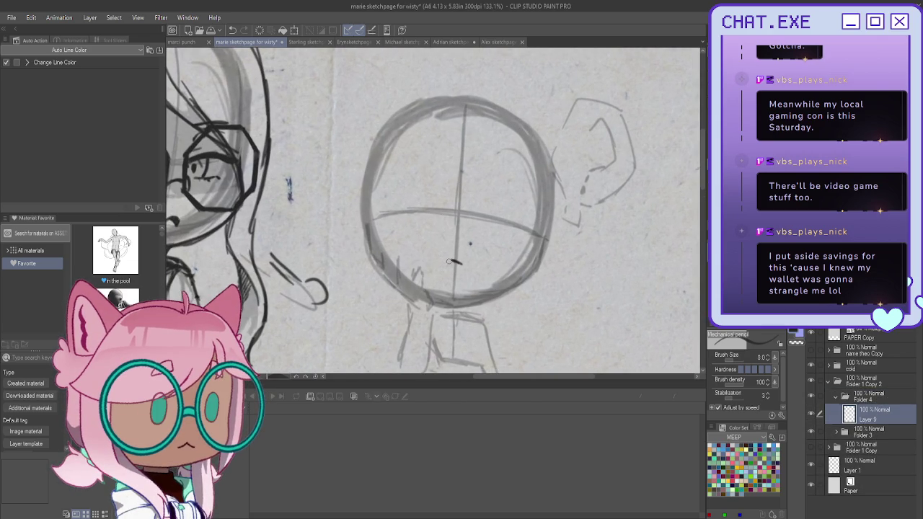
- Darken the head circle's left edge on Layer 9, undoing a misplaced right-side stroke
mouse_move(550, 217)
left_mouse_down()
mouse_move(526, 280)
mouse_move(429, 291)
left_mouse_up()
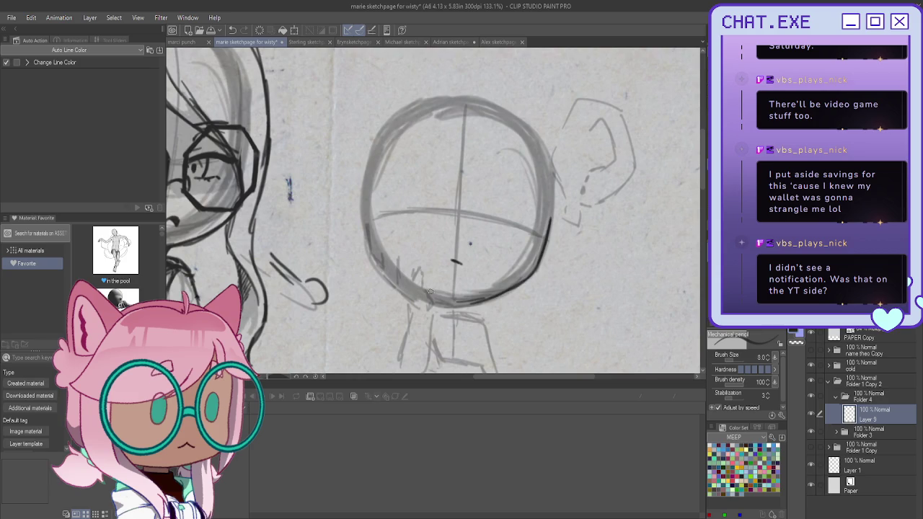
key("ctrl+z")
key("ctrl+z")
key("ctrl+z")
key("ctrl+z")
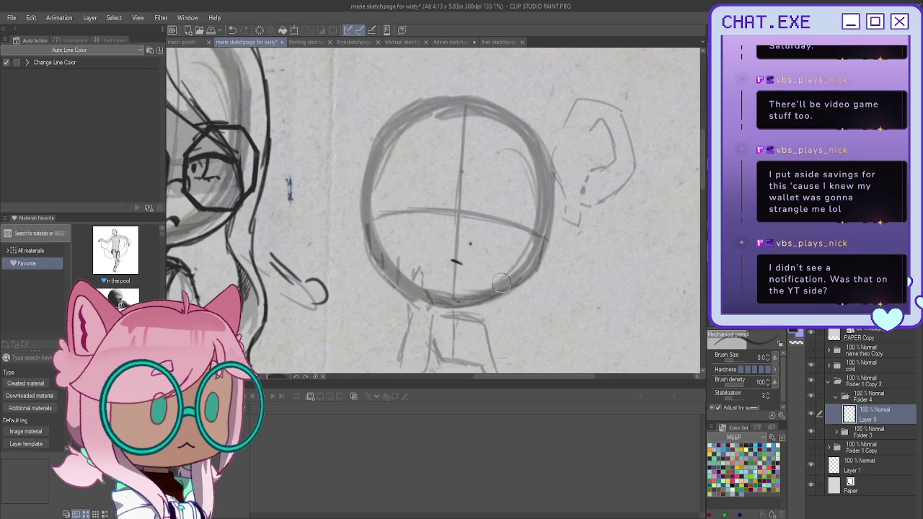
scroll(413, 256, "down", 1)
scroll(417, 241, "down", 1)
left_click_drag(390, 212, 395, 233)
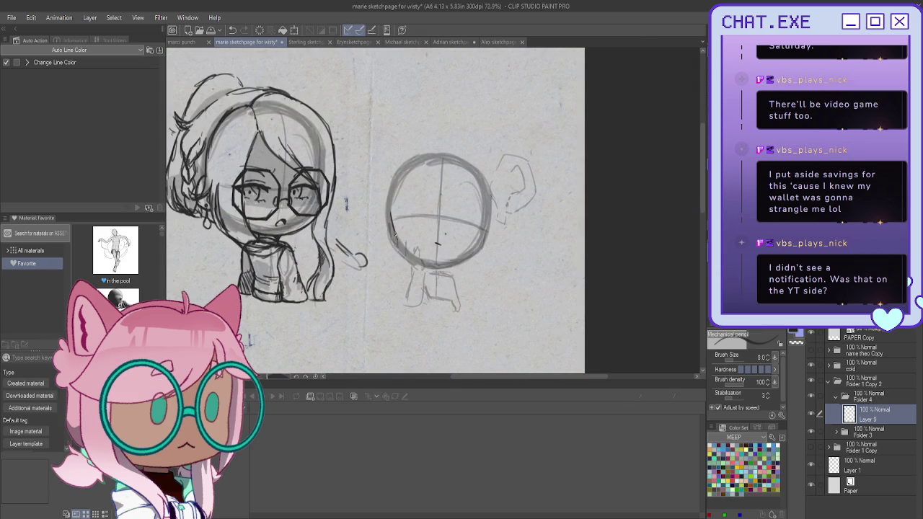
- Trace dark left and right cheek lines along the circle, then mirror the view to check proportions
scroll(390, 213, "up", 3)
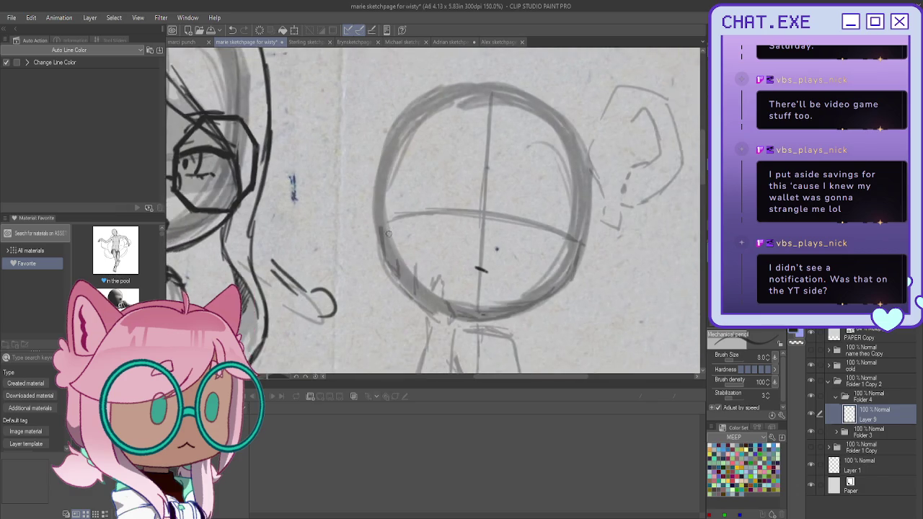
left_click_drag(384, 224, 393, 265)
mouse_move(394, 263)
left_mouse_down()
mouse_move(444, 299)
mouse_move(470, 305)
left_mouse_up()
mouse_move(559, 211)
left_mouse_down()
mouse_move(542, 269)
mouse_move(519, 287)
left_mouse_up()
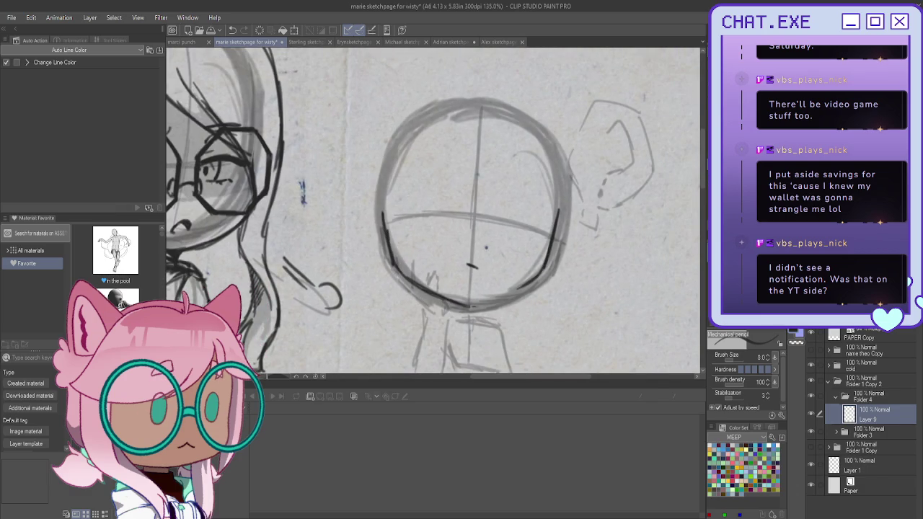
left_click_drag(437, 267, 356, 267)
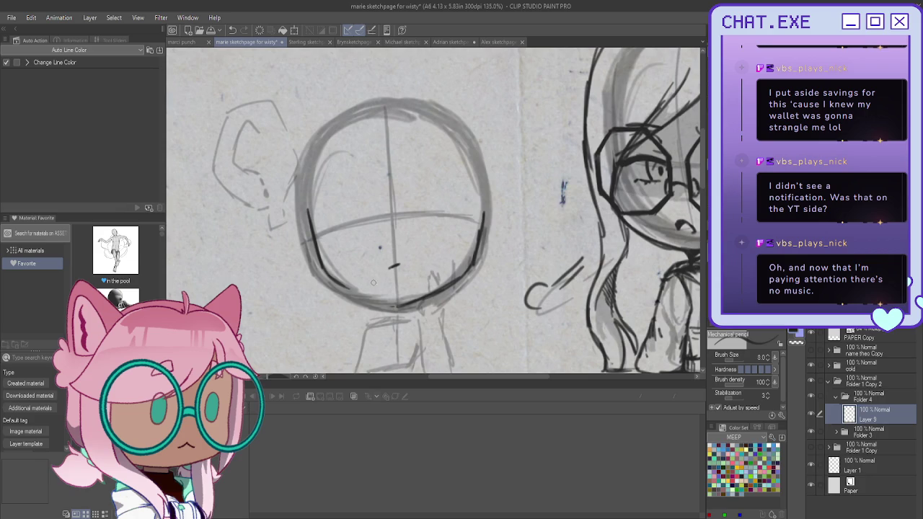
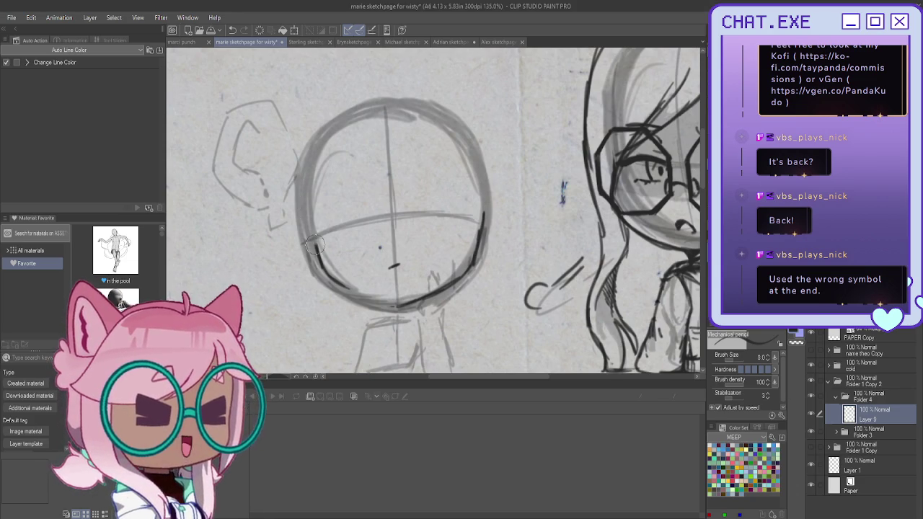
- Ink dark outlines along both sides of the chibi's jaw, redoing the left side
scroll(322, 236, "up", 1)
scroll(322, 237, "up", 1)
mouse_move(300, 220)
left_mouse_down()
mouse_move(320, 279)
mouse_move(415, 320)
left_mouse_up()
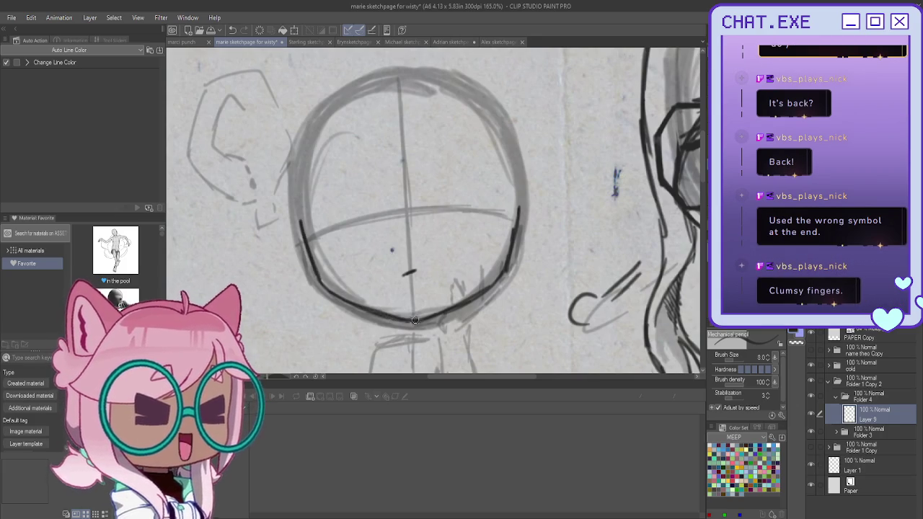
key("ctrl+z")
mouse_move(300, 220)
left_mouse_down()
mouse_move(320, 280)
mouse_move(388, 316)
left_mouse_up()
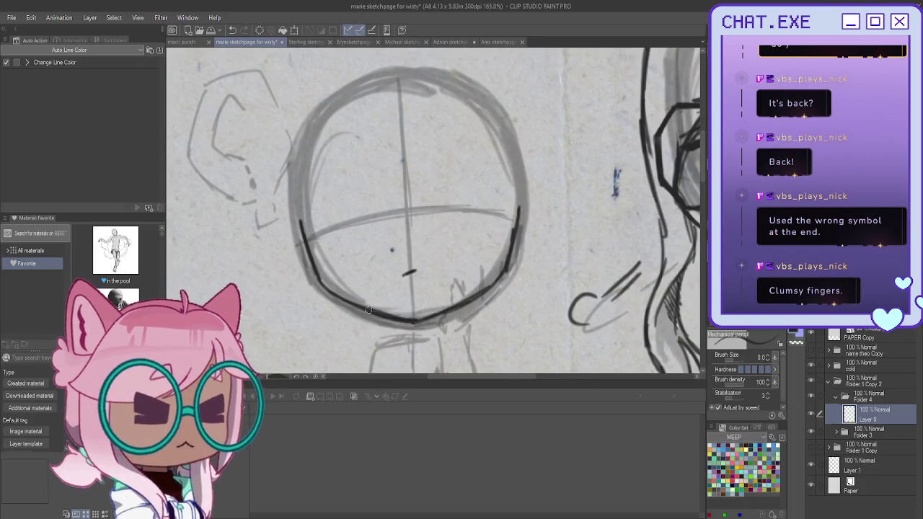
left_click_drag(519, 206, 503, 267)
mouse_move(514, 231)
left_mouse_down()
mouse_move(500, 274)
mouse_move(477, 294)
left_mouse_up()
left_click_drag(505, 265, 476, 296)
- Draw ears on both sides of the head, with inner detail on the left ear
mouse_move(516, 217)
left_mouse_down()
mouse_move(524, 182)
mouse_move(534, 235)
left_mouse_up()
key("ctrl+z")
scroll(529, 209, "down", 1)
mouse_move(528, 201)
left_mouse_down()
mouse_move(532, 242)
mouse_move(513, 258)
left_mouse_up()
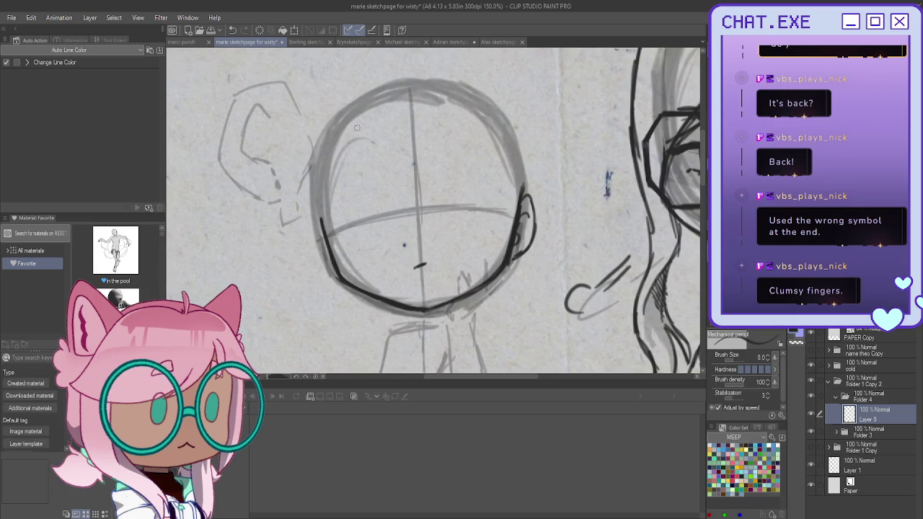
mouse_move(321, 222)
left_mouse_down()
mouse_move(308, 255)
mouse_move(338, 280)
left_mouse_up()
left_click_drag(319, 235, 334, 271)
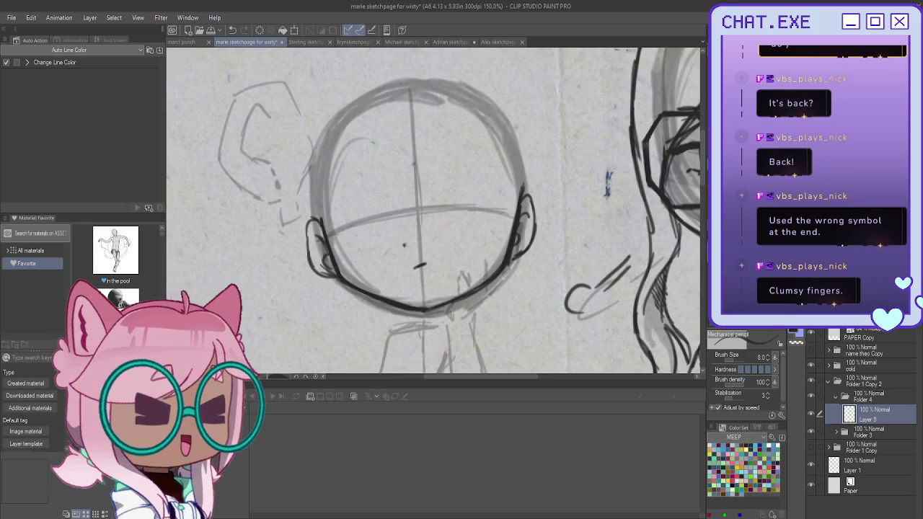
- Flip the canvas horizontally, bring the neck into view, and add a new layer above Layer 9
key("h")
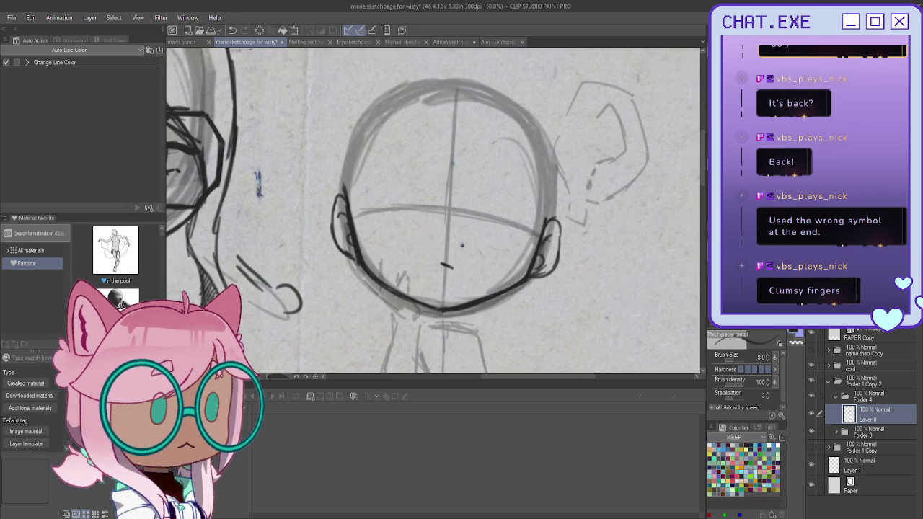
scroll(412, 177, "down", 3)
scroll(412, 176, "up", 2)
scroll(411, 177, "up", 1)
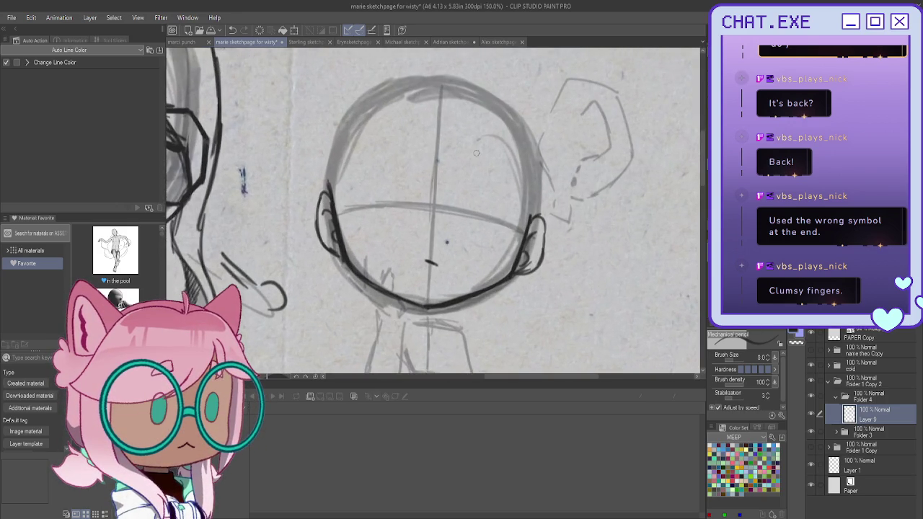
scroll(432, 162, "up", 2)
scroll(447, 155, "up", 1)
scroll(452, 153, "up", 1)
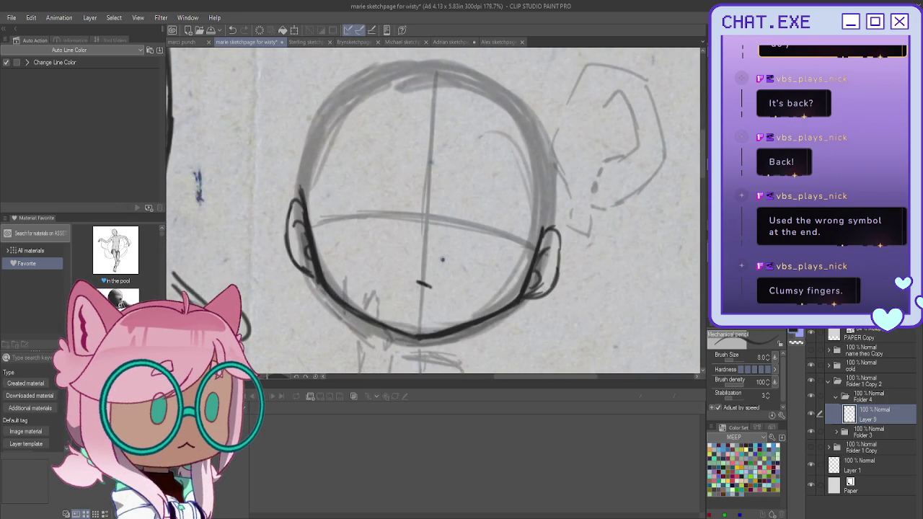
left_click_drag(635, 243, 657, 174)
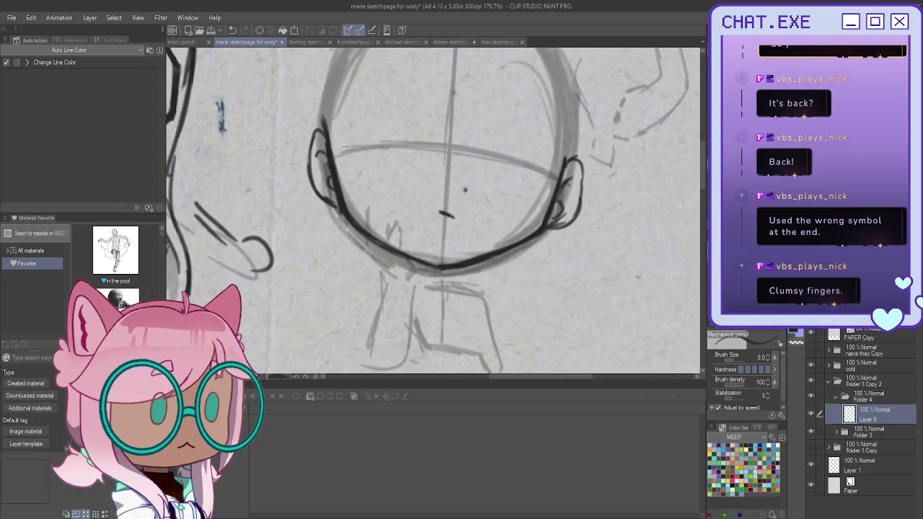
key("ctrl+shift+n")
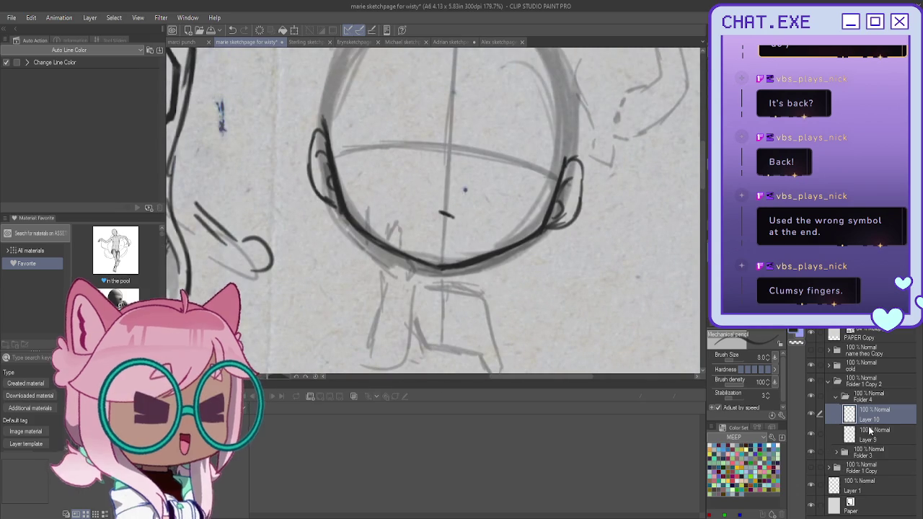
- Return to Layer 10 and draw a straight finger along the lower-left cheek
left_click(870, 431)
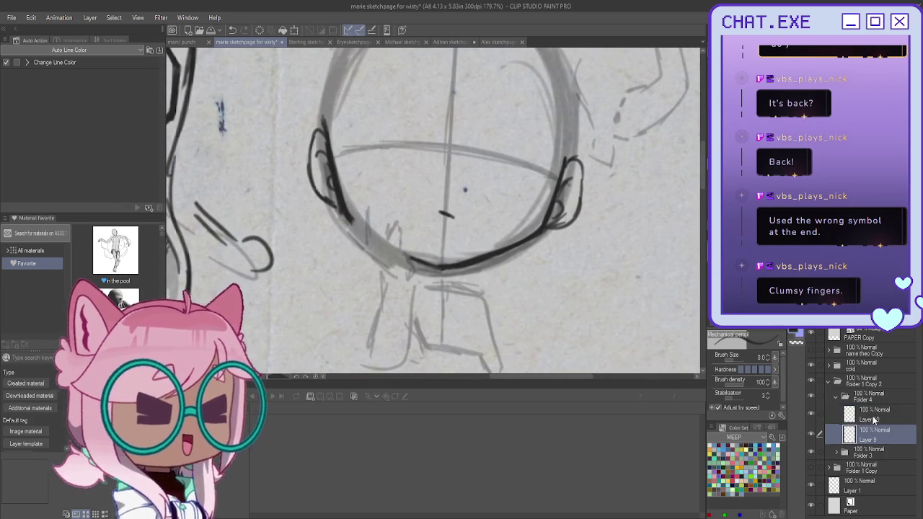
key("alt+]")
scroll(366, 248, "up", 2)
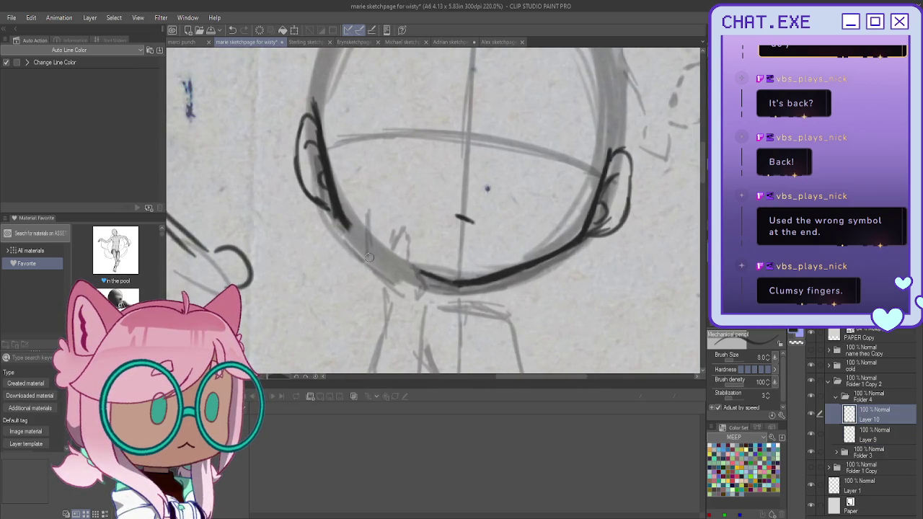
left_click_drag(377, 260, 358, 242)
key("ctrl+z")
mouse_move(345, 229)
left_mouse_down()
mouse_move(387, 284)
mouse_move(374, 219)
left_mouse_up()
key("ctrl+z")
mouse_move(368, 260)
left_mouse_down()
mouse_move(366, 215)
mouse_move(380, 208)
mouse_move(393, 259)
mouse_move(400, 235)
mouse_move(415, 239)
mouse_move(424, 293)
left_mouse_up()
- Add finger lines down to the jaw with a small curled fingertip
left_click_drag(414, 261, 423, 277)
key("ctrl+z")
key("ctrl+z")
key("ctrl+z")
key("ctrl+z")
key("ctrl+z")
left_click_drag(405, 235, 424, 298)
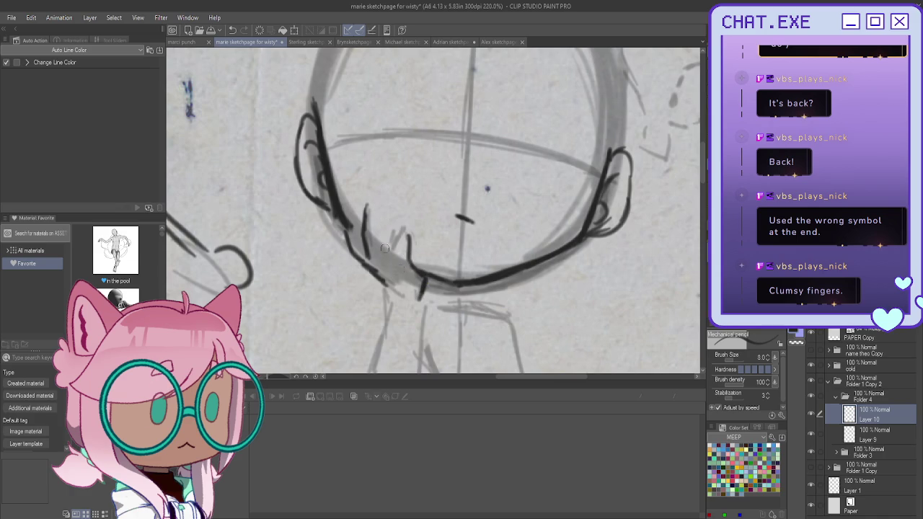
mouse_move(392, 253)
left_mouse_down()
mouse_move(411, 225)
mouse_move(408, 254)
left_mouse_up()
left_click_drag(374, 204, 387, 211)
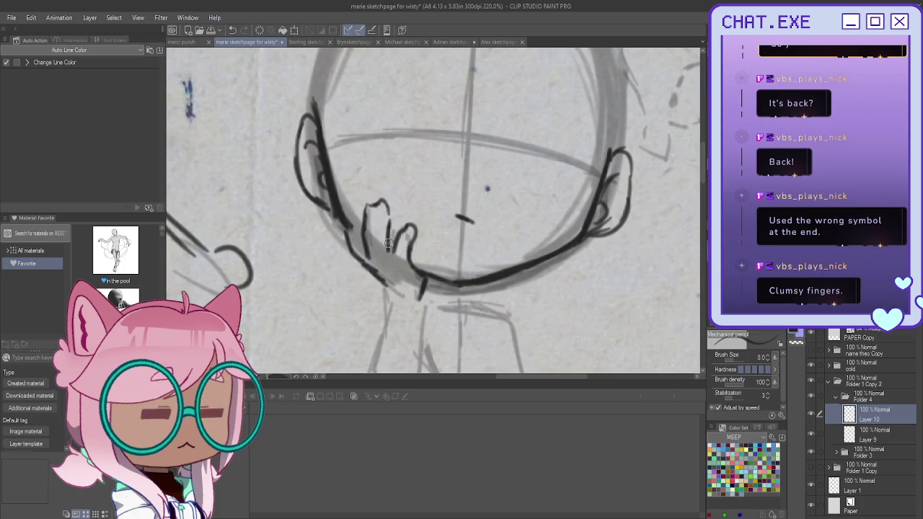
key("ctrl+z")
- Add short rising finger strokes and erase excess left finger lines
mouse_move(365, 219)
left_mouse_down()
mouse_move(369, 238)
mouse_move(388, 229)
mouse_move(371, 198)
mouse_move(381, 191)
mouse_move(395, 219)
left_mouse_up()
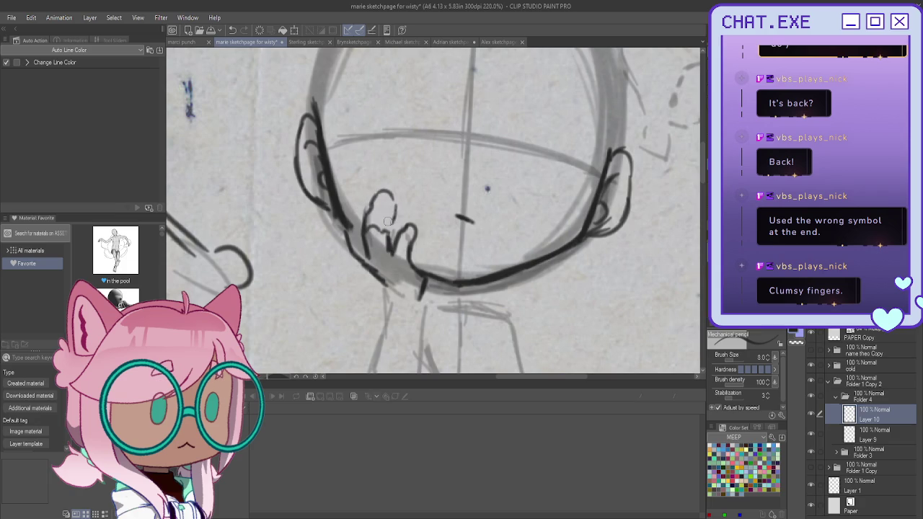
key("ctrl+z")
key("ctrl+z")
key("ctrl+z")
key("ctrl+z")
mouse_move(365, 216)
left_mouse_down()
mouse_move(379, 198)
mouse_move(392, 207)
mouse_move(404, 189)
mouse_move(382, 209)
left_mouse_up()
key("ctrl+z")
left_click_drag(349, 206, 364, 258)
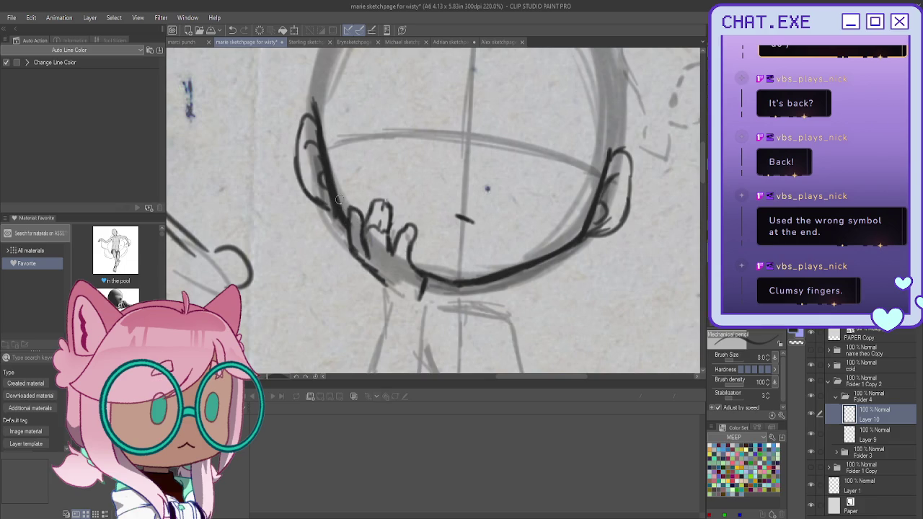
scroll(352, 210, "down", 1)
- Erase the old hand strokes below the head and draw new wrist lines
scroll(339, 238, "down", 2)
scroll(333, 264, "up", 1)
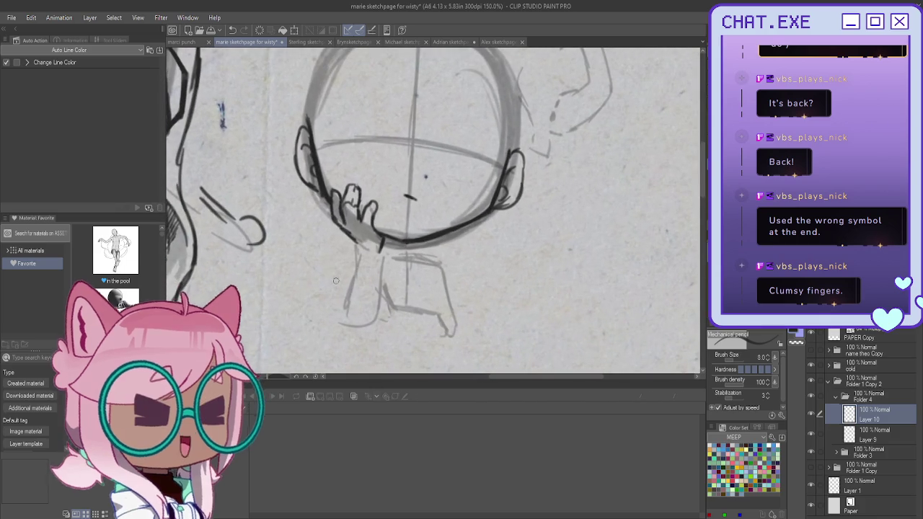
scroll(350, 239, "up", 1)
scroll(350, 240, "up", 1)
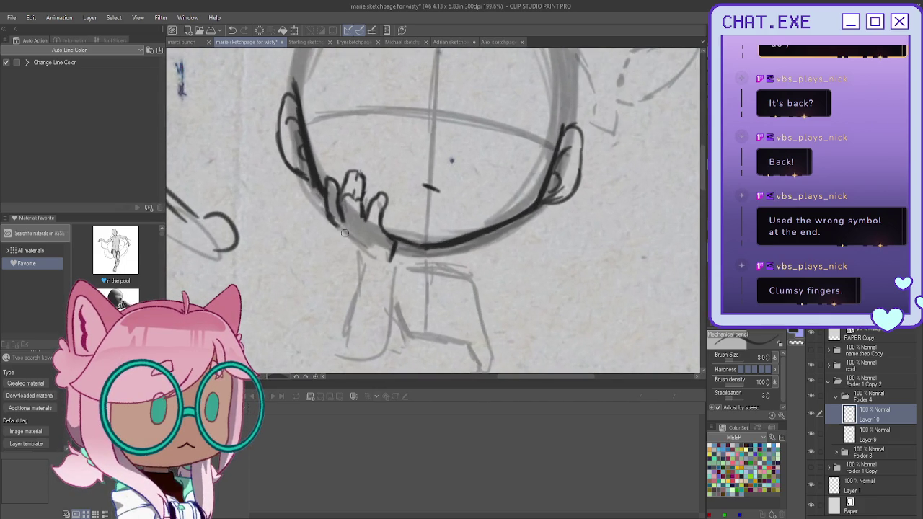
left_click_drag(336, 161, 350, 222)
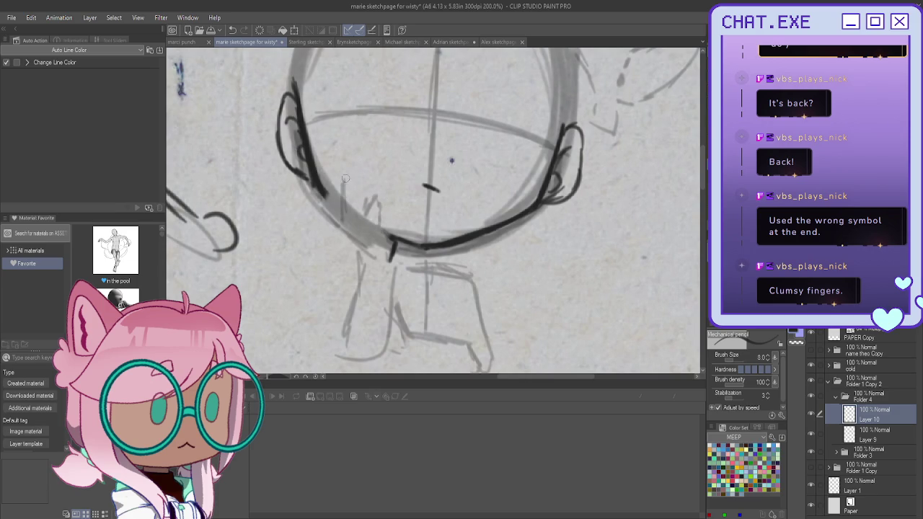
mouse_move(344, 221)
left_mouse_down()
mouse_move(360, 191)
mouse_move(367, 207)
left_mouse_up()
key("ctrl+z")
mouse_move(348, 224)
left_mouse_down()
mouse_move(370, 247)
mouse_move(356, 289)
mouse_move(366, 243)
mouse_move(382, 248)
mouse_move(365, 248)
left_mouse_up()
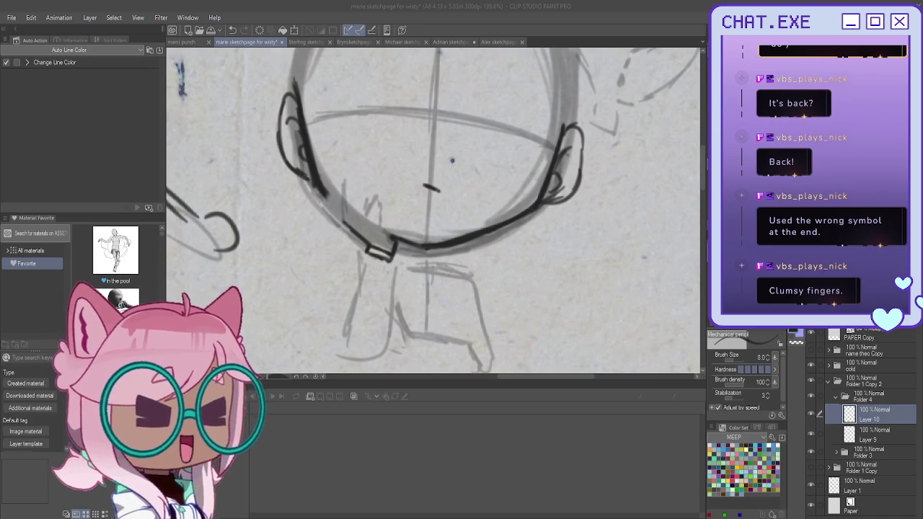
- Thicken the jaw line, draw the looped sleeve cuff, and add short finger strokes
left_click_drag(389, 238, 372, 225)
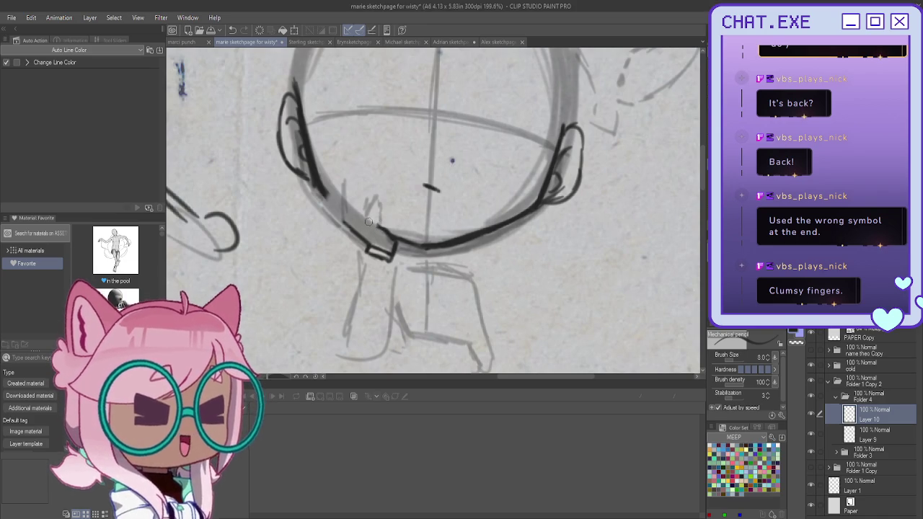
mouse_move(367, 219)
left_mouse_down()
mouse_move(384, 197)
mouse_move(385, 226)
mouse_move(349, 216)
mouse_move(353, 183)
mouse_move(371, 193)
mouse_move(369, 209)
left_mouse_up()
mouse_move(358, 176)
left_mouse_down()
mouse_move(372, 197)
mouse_move(335, 209)
mouse_move(344, 223)
left_mouse_up()
mouse_move(342, 186)
left_mouse_down()
mouse_move(338, 196)
mouse_move(349, 196)
left_mouse_up()
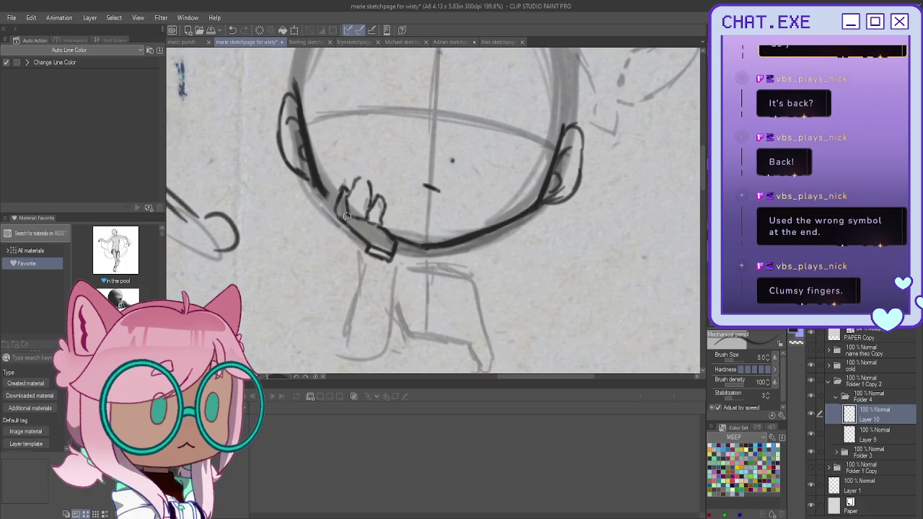
scroll(358, 232, "down", 1)
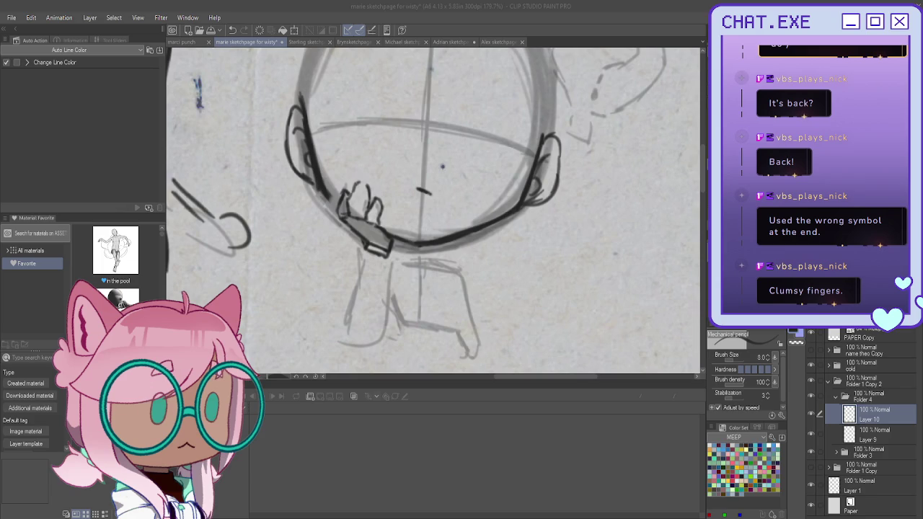
- Draw the arm edges and sleeve curving down-left from the hand, outlining its lower curves
scroll(443, 167, "down", 2)
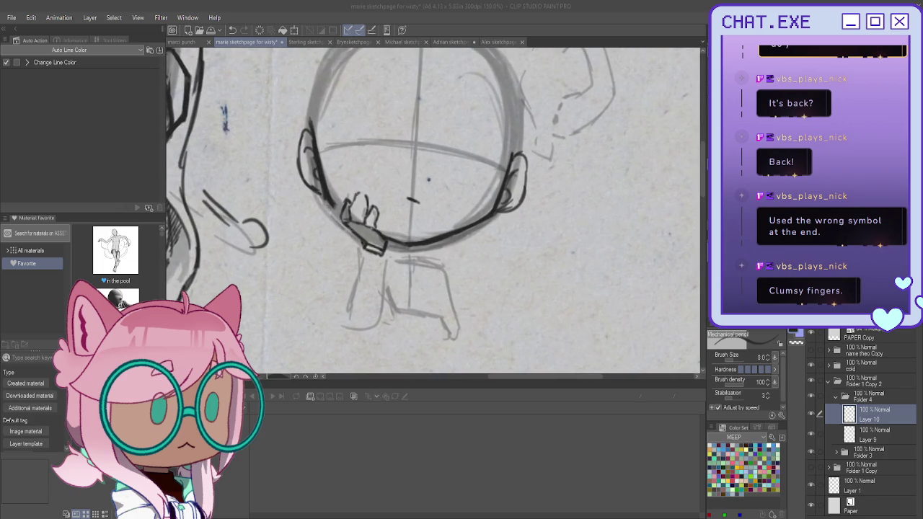
scroll(382, 260, "up", 1)
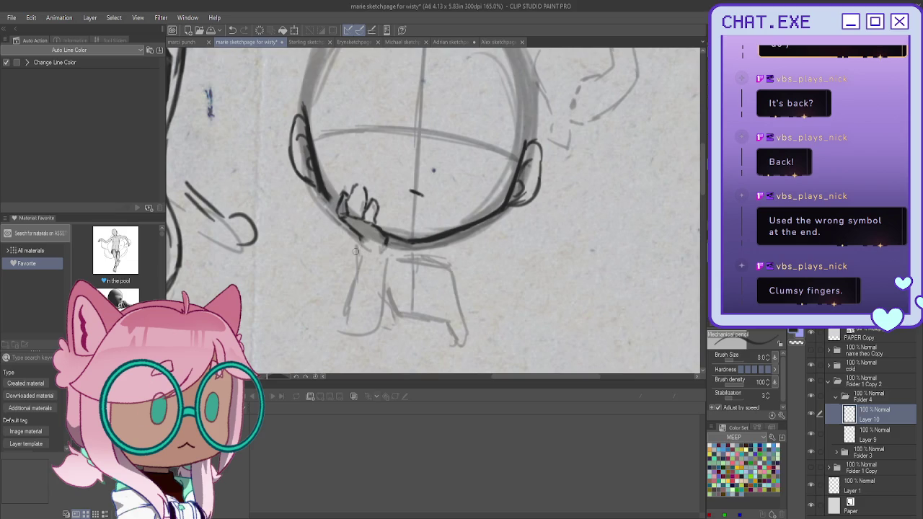
scroll(388, 223, "up", 1)
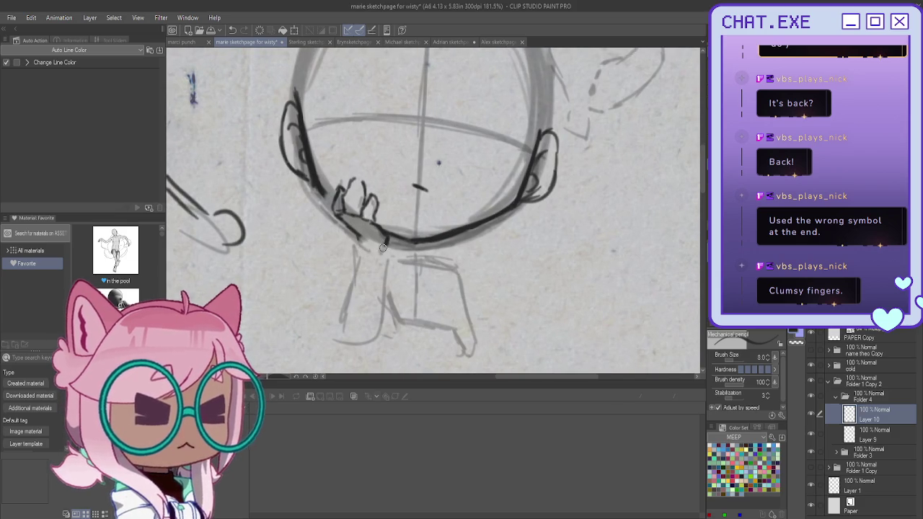
left_click_drag(381, 239, 399, 256)
key("ctrl+z")
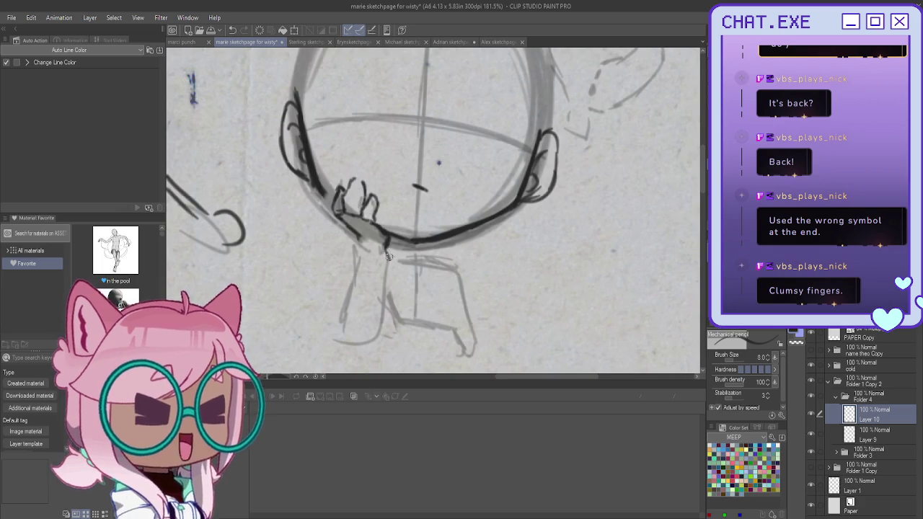
left_click_drag(388, 240, 393, 281)
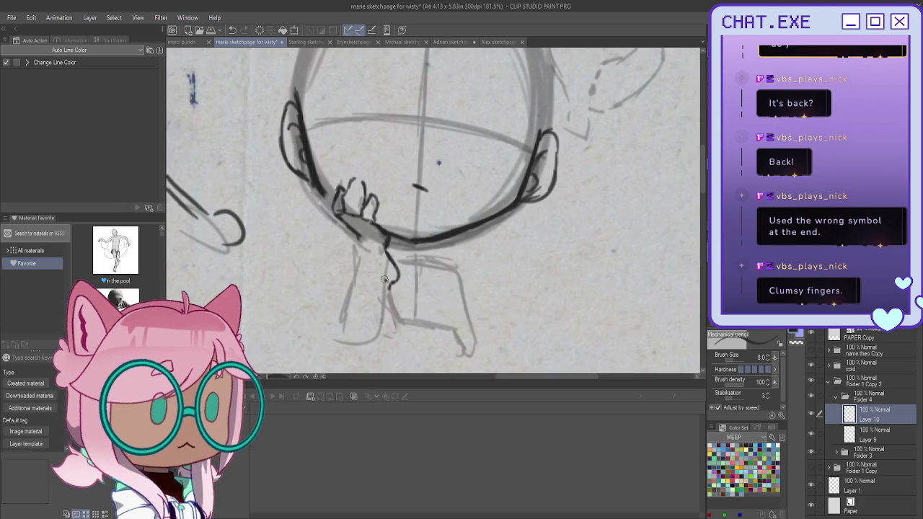
mouse_move(349, 238)
left_mouse_down()
mouse_move(388, 268)
mouse_move(376, 281)
mouse_move(393, 340)
left_mouse_up()
key("ctrl+z")
key("ctrl+z")
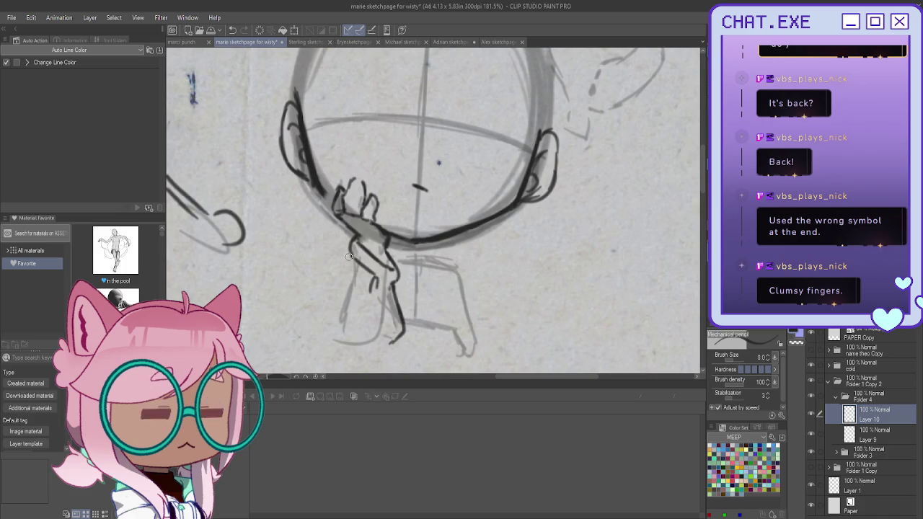
mouse_move(347, 254)
left_mouse_down()
mouse_move(329, 274)
mouse_move(326, 339)
left_mouse_up()
left_click_drag(315, 306, 325, 341)
mouse_move(393, 333)
left_mouse_down()
mouse_move(376, 351)
mouse_move(333, 348)
mouse_move(320, 336)
left_mouse_up()
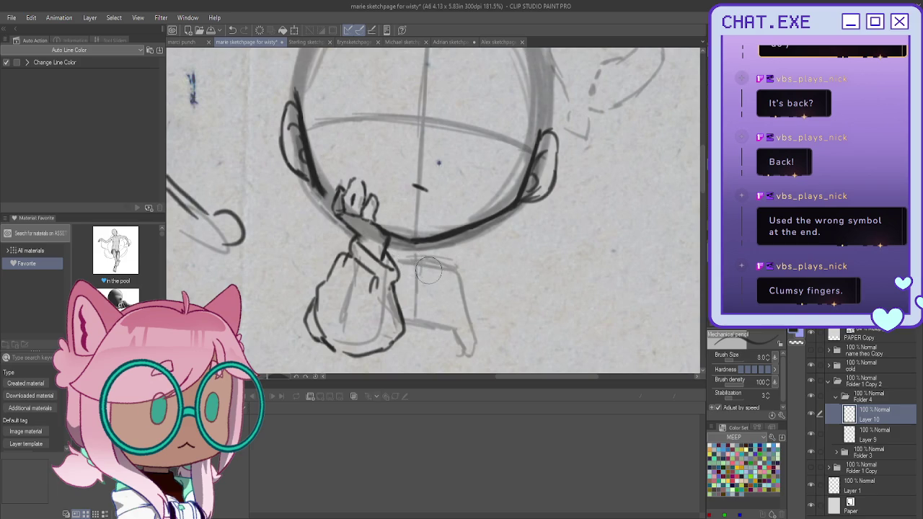
- Ink the bottom and lower-left outline of the hand beneath the chin
scroll(418, 241, "up", 1)
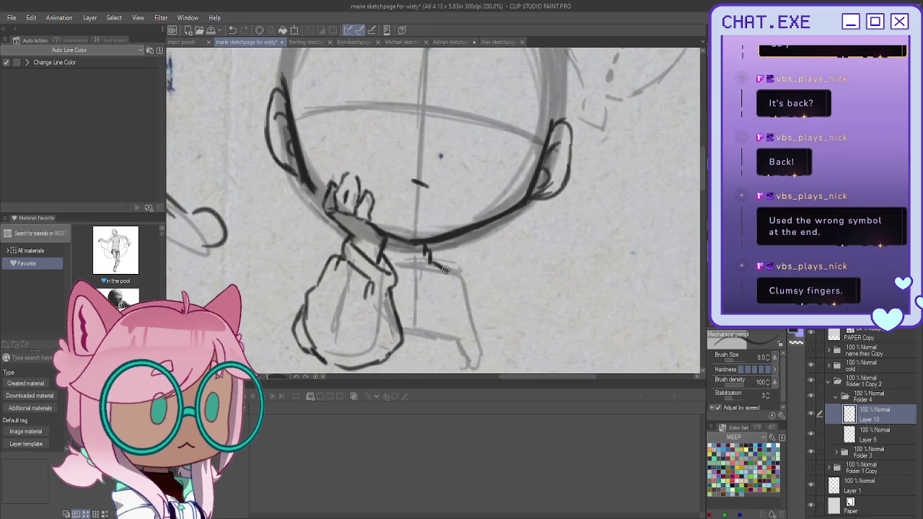
left_click_drag(445, 273, 446, 282)
key("ctrl+z")
scroll(460, 314, "down", 1)
scroll(460, 314, "down", 1)
scroll(460, 314, "up", 1)
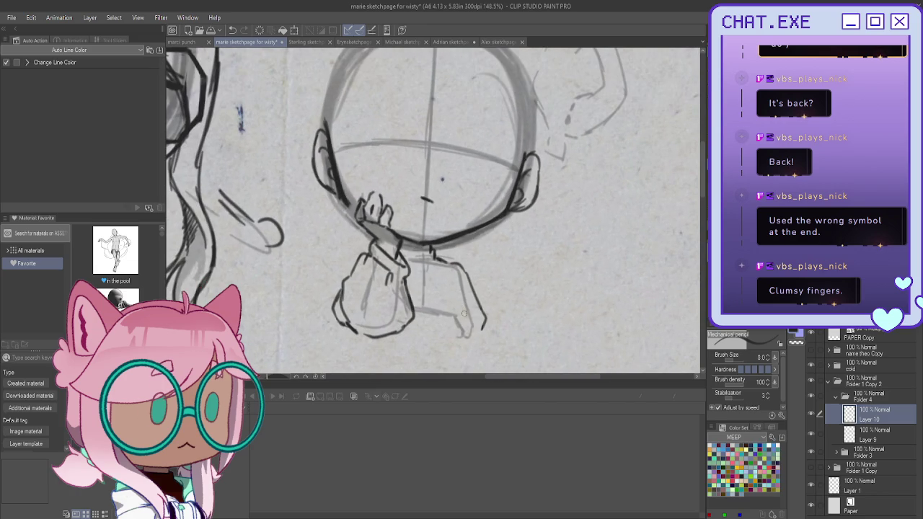
mouse_move(461, 314)
left_mouse_down()
mouse_move(453, 356)
mouse_move(484, 323)
mouse_move(459, 368)
mouse_move(415, 350)
left_mouse_up()
key("ctrl+z")
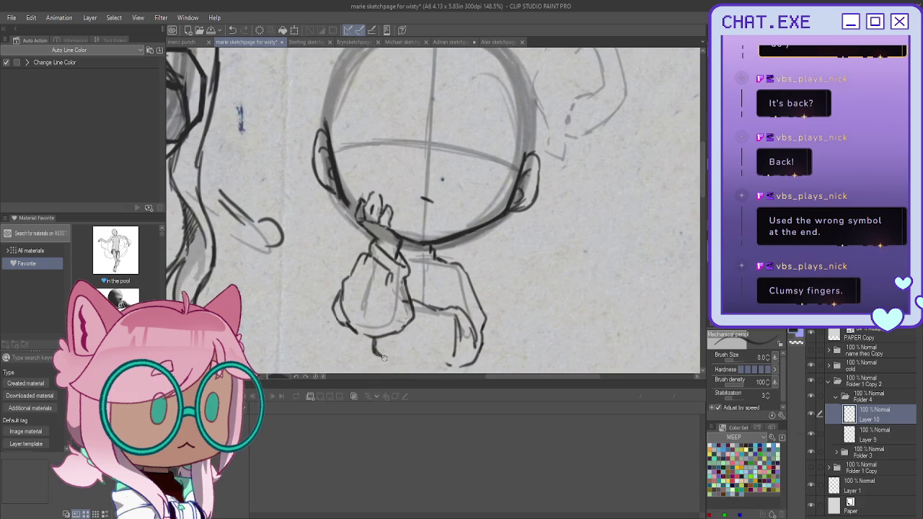
left_click_drag(441, 365, 382, 351)
scroll(381, 236, "up", 1)
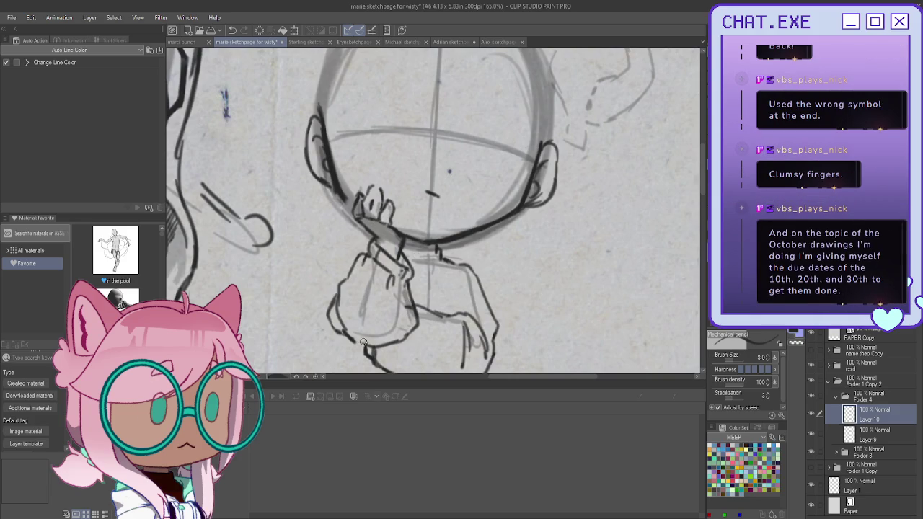
mouse_move(405, 331)
left_mouse_down()
mouse_move(368, 352)
mouse_move(339, 317)
left_mouse_up()
mouse_move(333, 328)
left_mouse_down()
mouse_move(361, 346)
mouse_move(330, 313)
left_mouse_up()
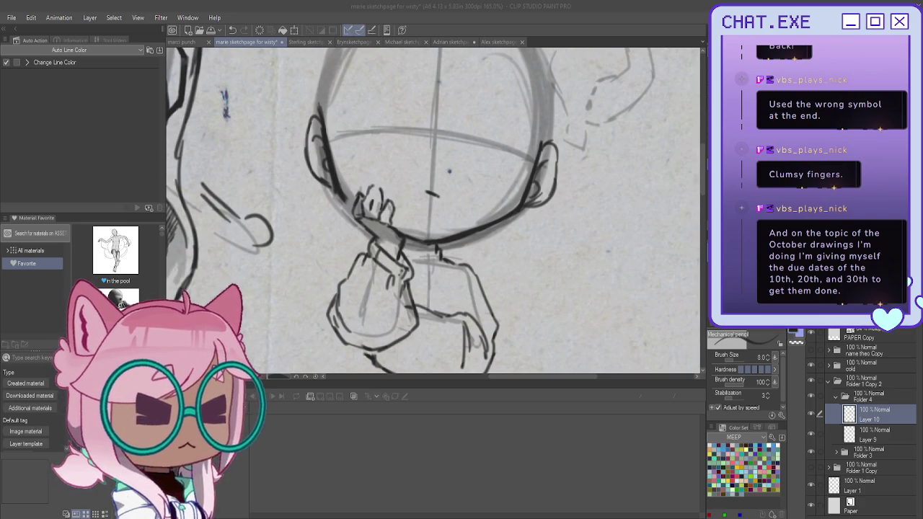
- Draw the chin-hand curve, the round collar pendant and right shoulder, then zoom to 100%
left_click(433, 252)
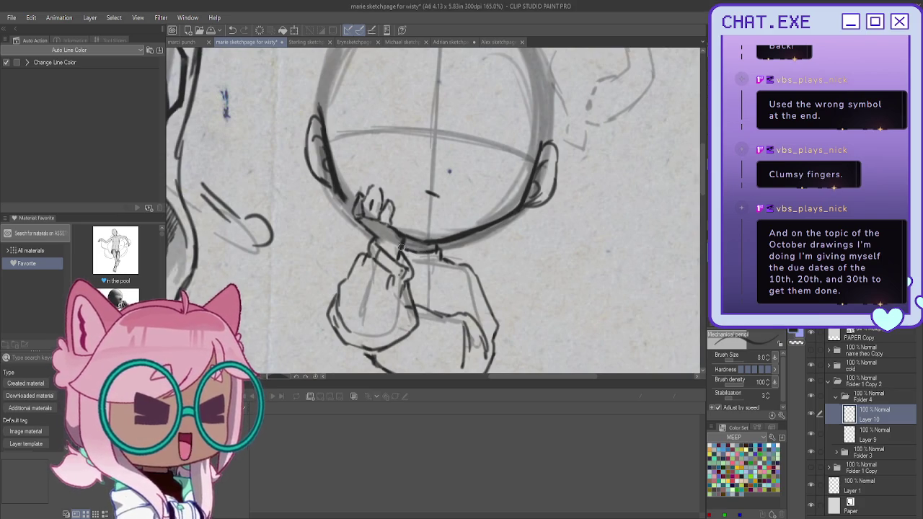
left_click_drag(439, 264, 409, 274)
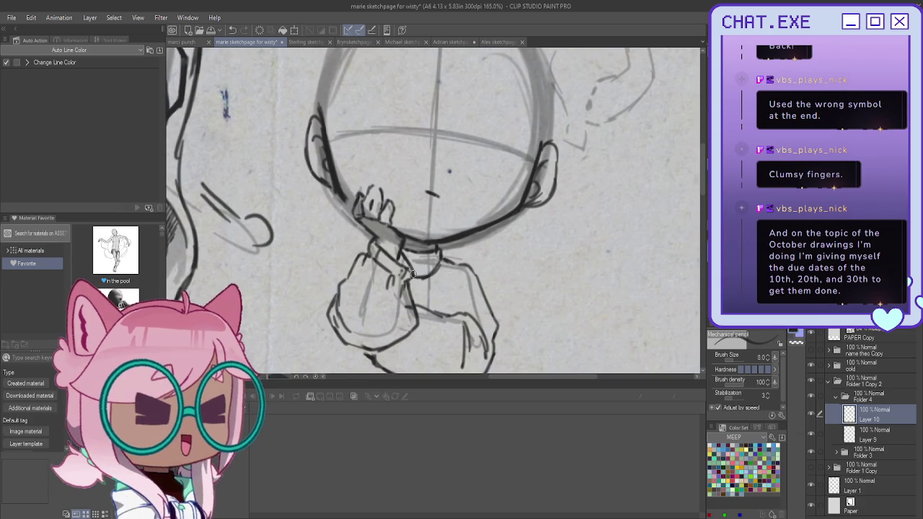
mouse_move(425, 281)
left_mouse_down()
mouse_move(414, 294)
mouse_move(424, 279)
mouse_move(451, 315)
left_mouse_up()
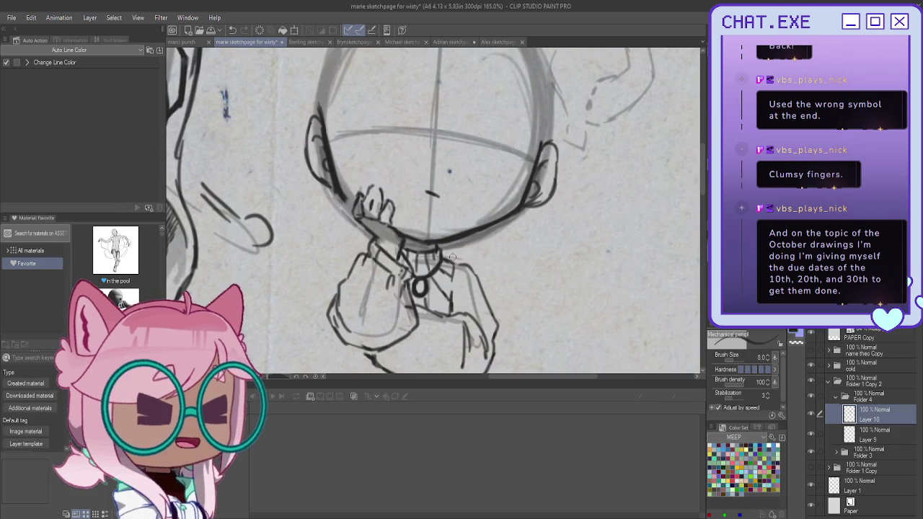
left_click_drag(452, 264, 489, 307)
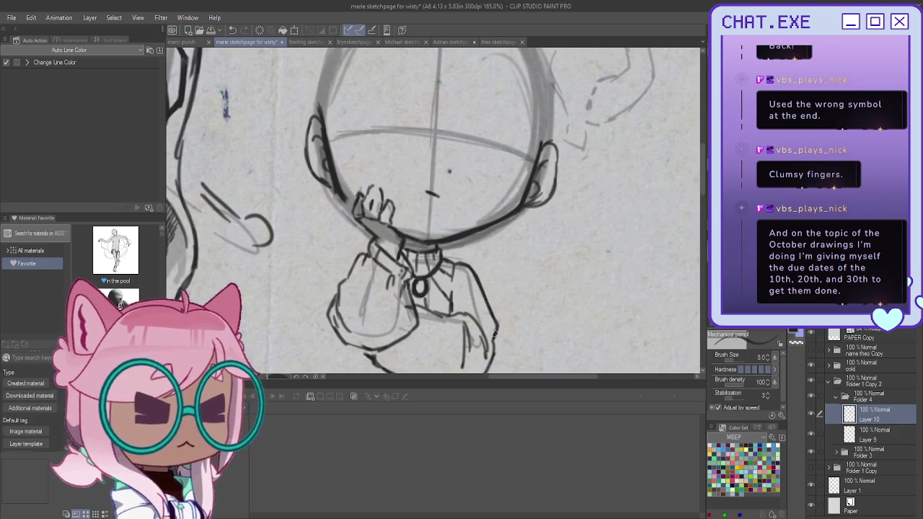
key("ctrl+alt+0")
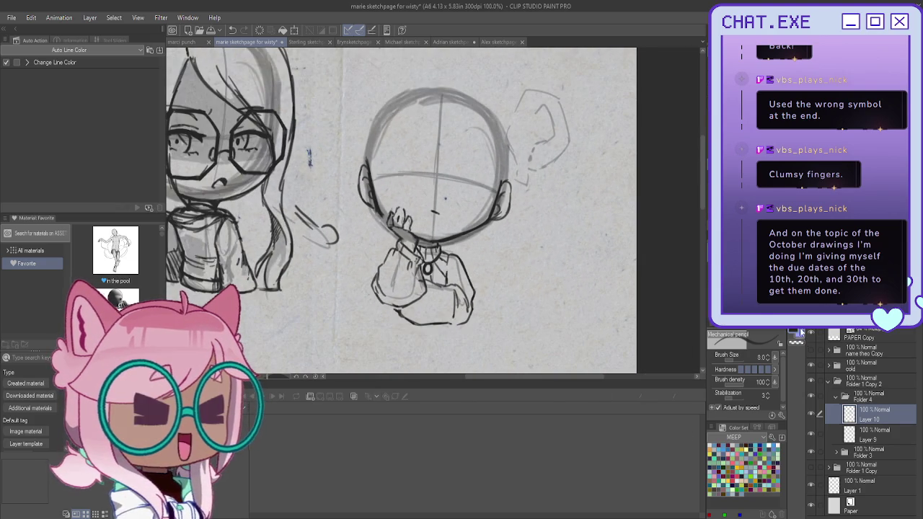
- On a new layer, draw the glasses bridge between the eyes
key("ctrl+shift+n")
scroll(514, 247, "up", 1)
scroll(514, 247, "up", 1)
scroll(515, 247, "up", 1)
scroll(514, 247, "up", 1)
scroll(515, 247, "up", 1)
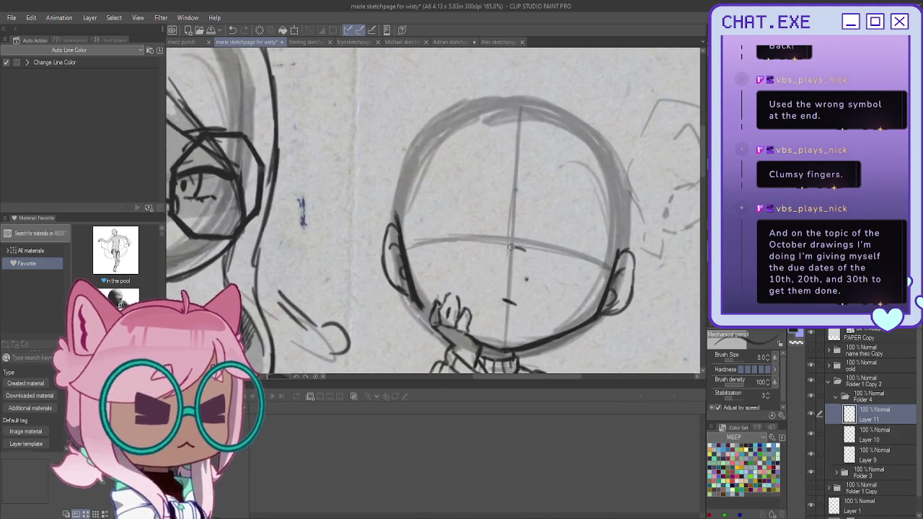
mouse_move(503, 256)
left_mouse_down()
mouse_move(525, 250)
mouse_move(495, 256)
mouse_move(528, 266)
left_mouse_up()
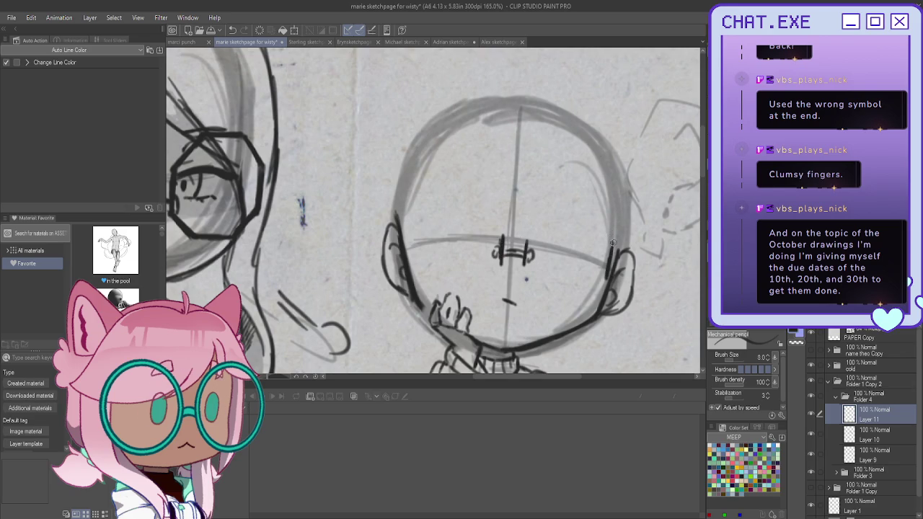
- Draw the octagonal right lens with outer, lower and top edges
left_click_drag(589, 208, 607, 235)
mouse_move(559, 200)
left_mouse_down()
mouse_move(528, 222)
mouse_move(522, 255)
mouse_move(539, 296)
left_mouse_up()
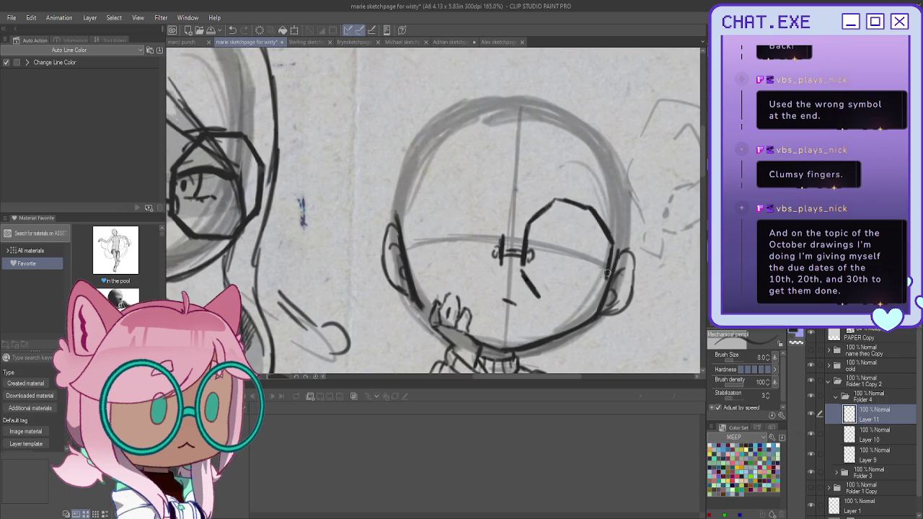
mouse_move(607, 275)
left_mouse_down()
mouse_move(569, 306)
mouse_move(539, 297)
mouse_move(606, 286)
mouse_move(611, 247)
left_mouse_up()
mouse_move(589, 210)
left_mouse_down()
mouse_move(551, 199)
mouse_move(583, 194)
mouse_move(585, 203)
left_mouse_up()
key("ctrl+z")
key("ctrl+z")
key("ctrl+z")
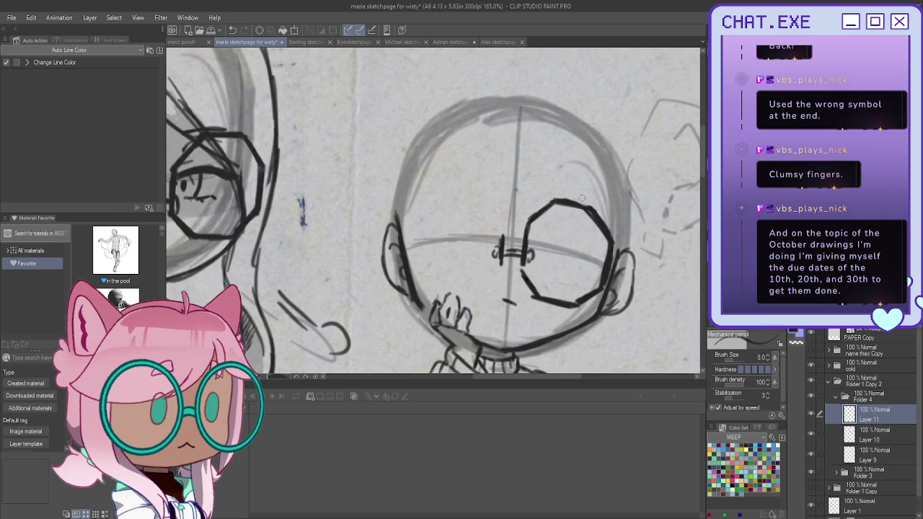
left_click_drag(593, 210, 548, 202)
- Add the lens edge beside the bridge, erase the rough left lens, and duplicate the lens
mouse_move(502, 232)
left_mouse_down()
mouse_move(497, 267)
mouse_move(484, 209)
mouse_move(441, 200)
mouse_move(491, 211)
mouse_move(499, 241)
left_mouse_up()
left_click_drag(497, 275, 454, 292)
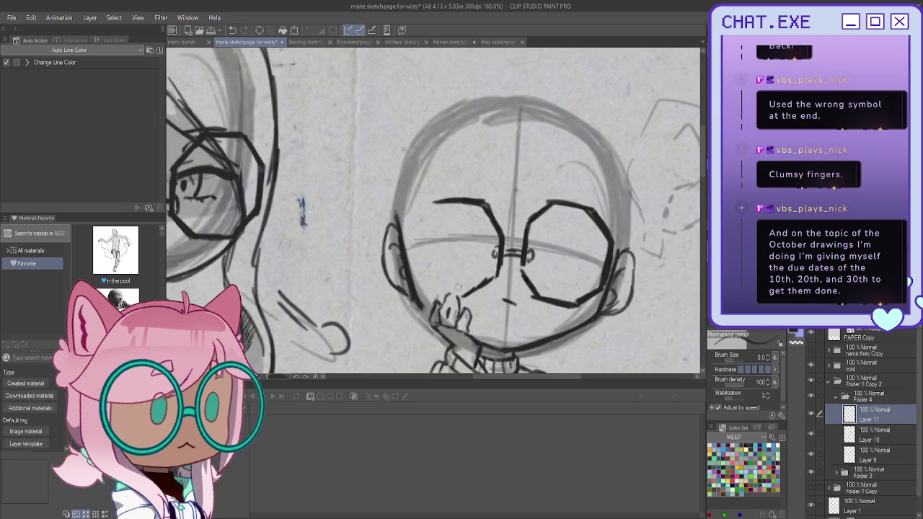
mouse_move(443, 200)
left_mouse_down()
mouse_move(490, 209)
mouse_move(468, 292)
left_mouse_up()
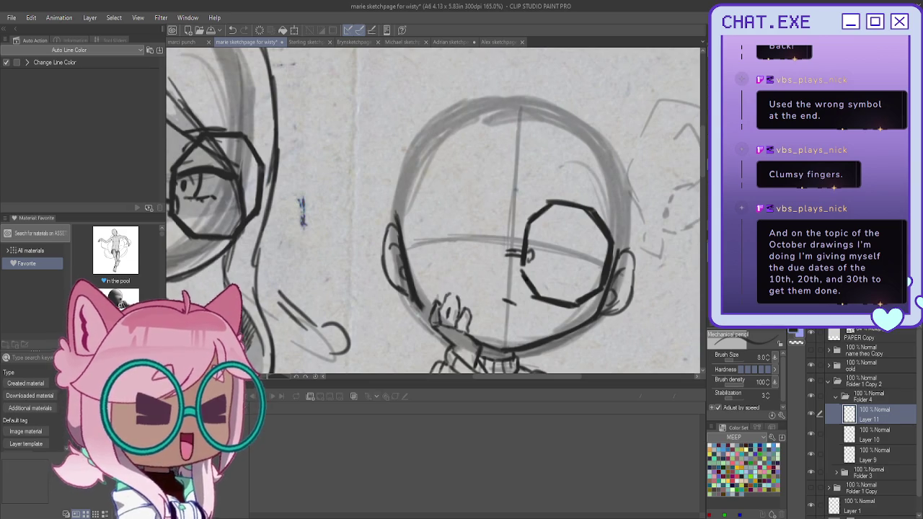
key("ctrl+c")
key("ctrl+v")
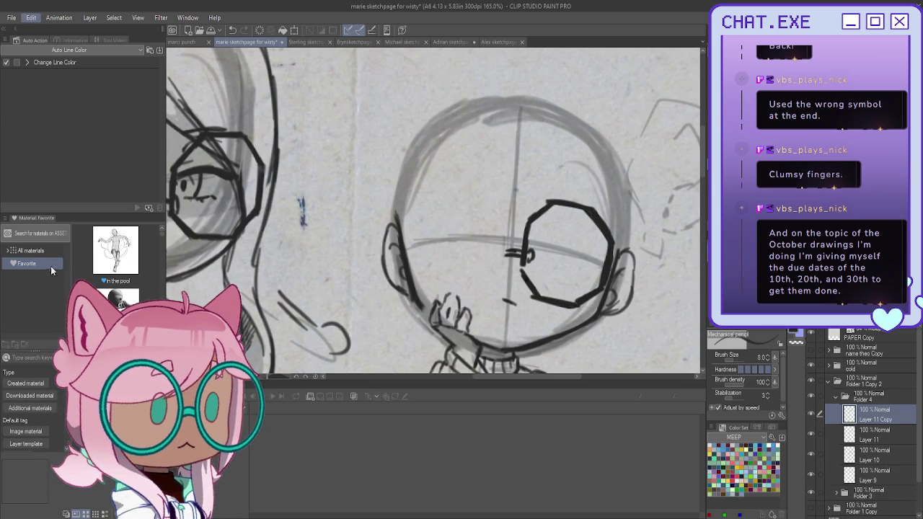
- Mirror the pasted lens, rotate it into place over the left eye, and merge it down
key("ctrl+t")
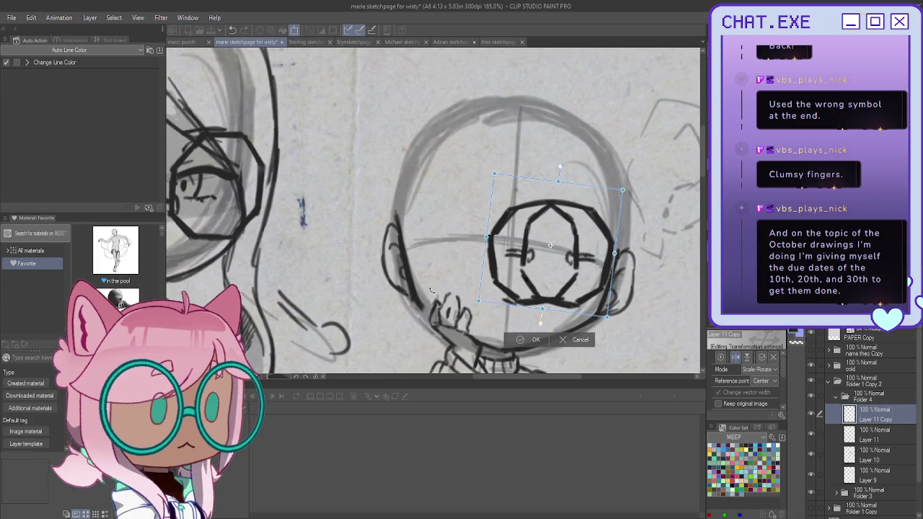
left_click_drag(550, 246, 455, 274)
mouse_move(383, 270)
left_mouse_down()
mouse_move(379, 248)
mouse_move(388, 235)
left_mouse_up()
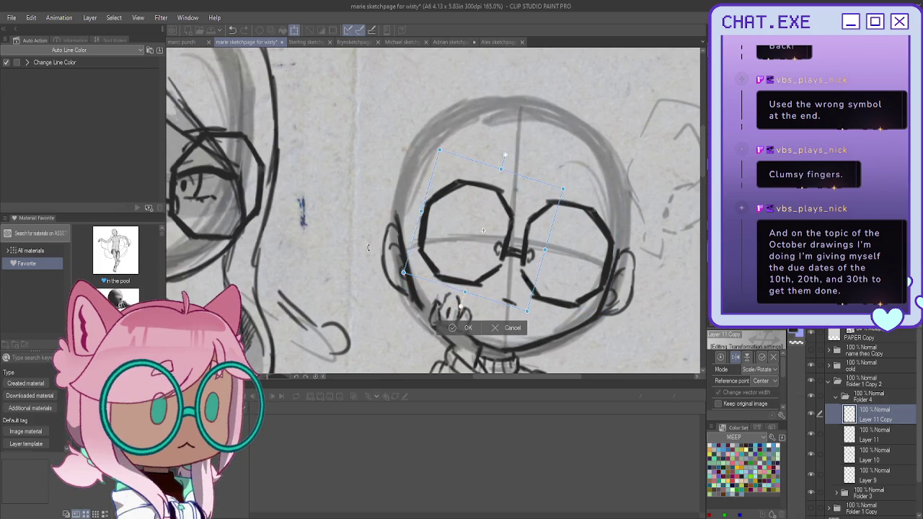
left_click_drag(388, 235, 430, 264)
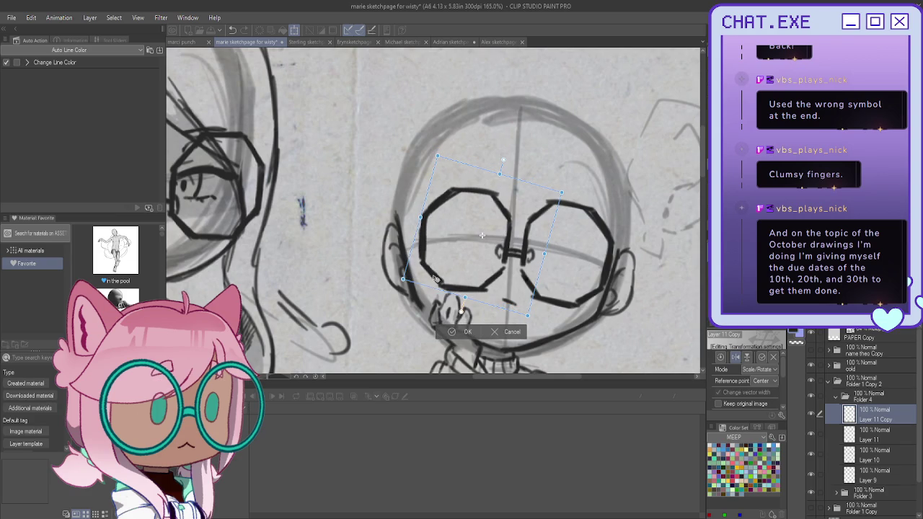
left_click(462, 332)
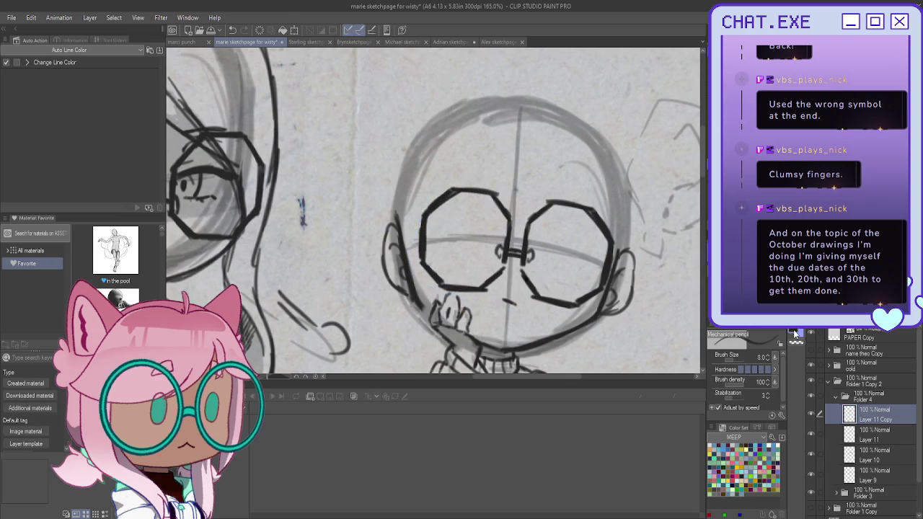
key("ctrl+e")
- Scale the glasses wider on both sides, nudge them up, and commit
key("ctrl+t")
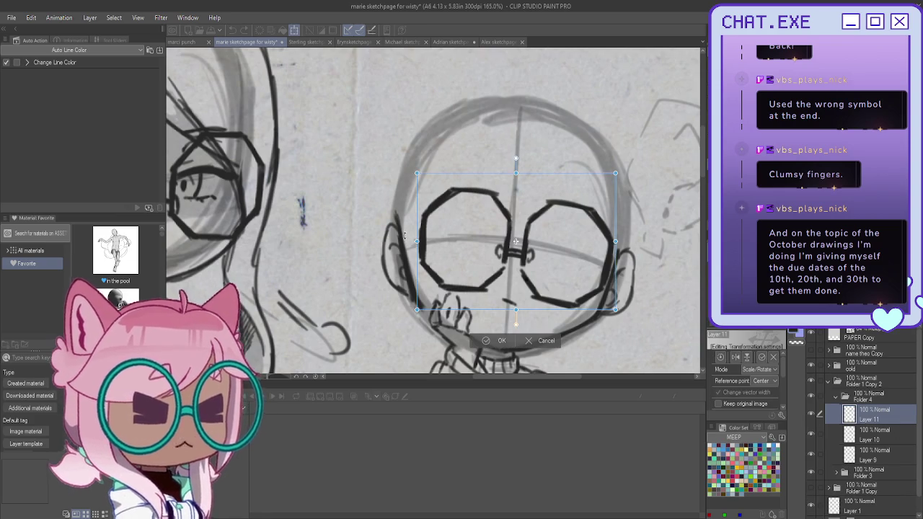
left_click_drag(416, 241, 398, 241)
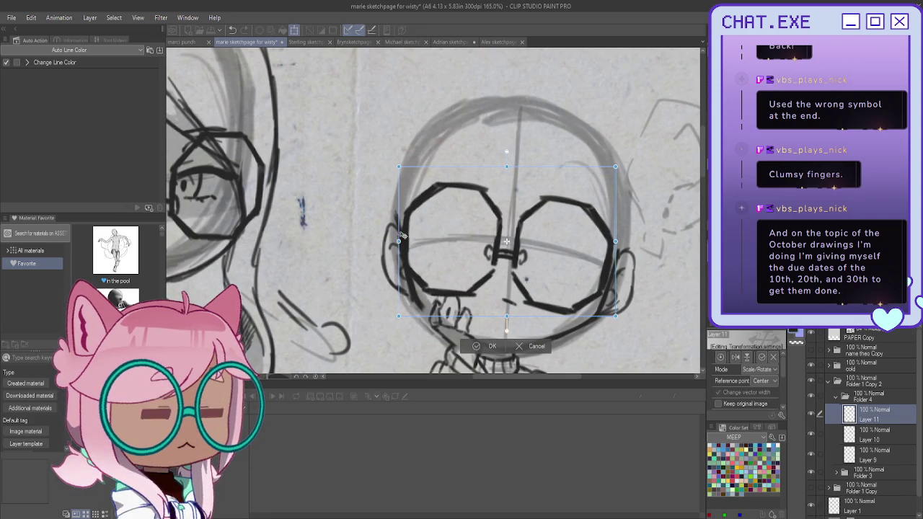
left_click_drag(612, 241, 622, 241)
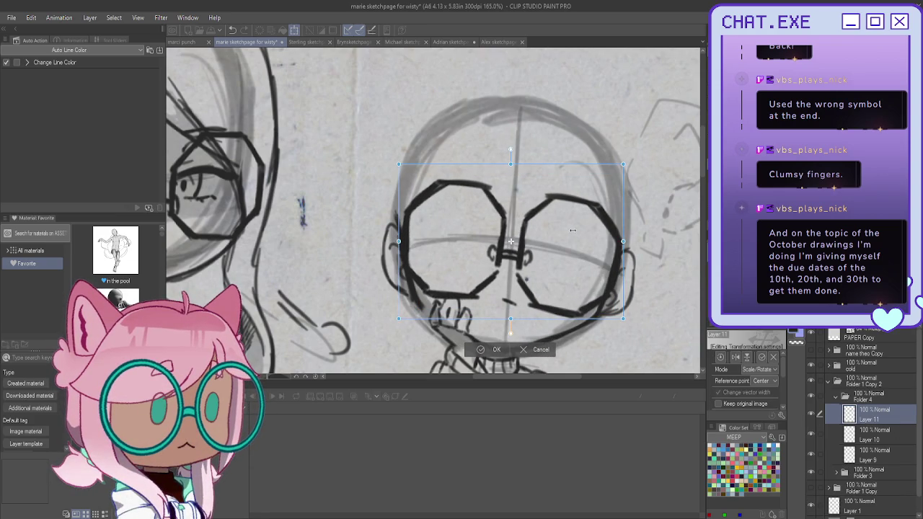
left_click_drag(457, 290, 459, 281)
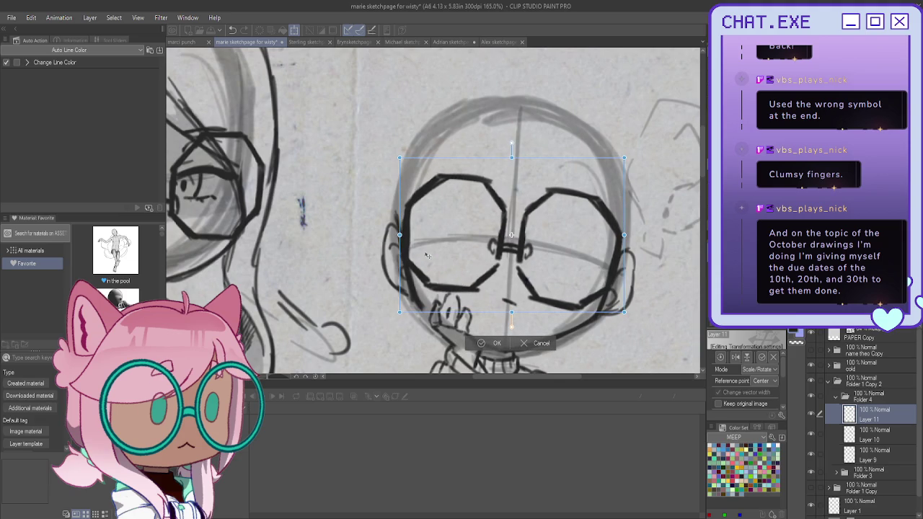
key("Return")
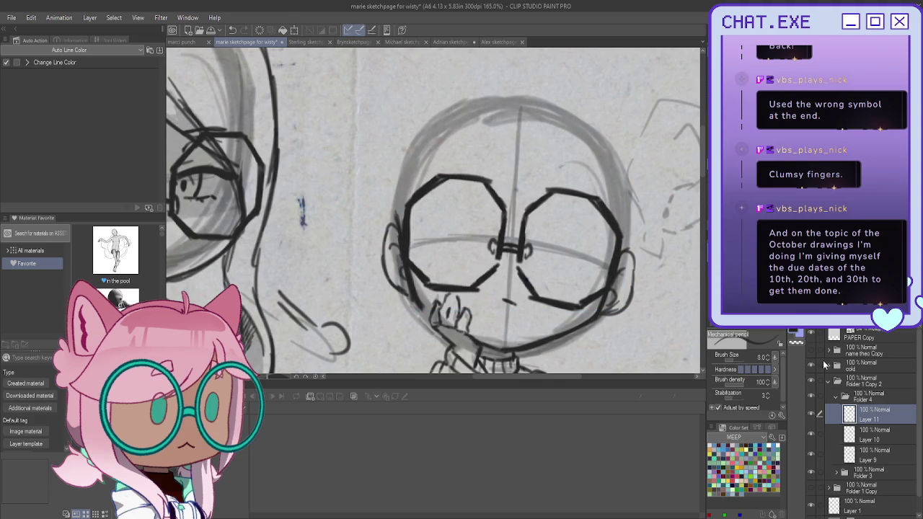
- On a new layer, draw a hair strand and an eyebrow above the glasses
left_click(851, 330)
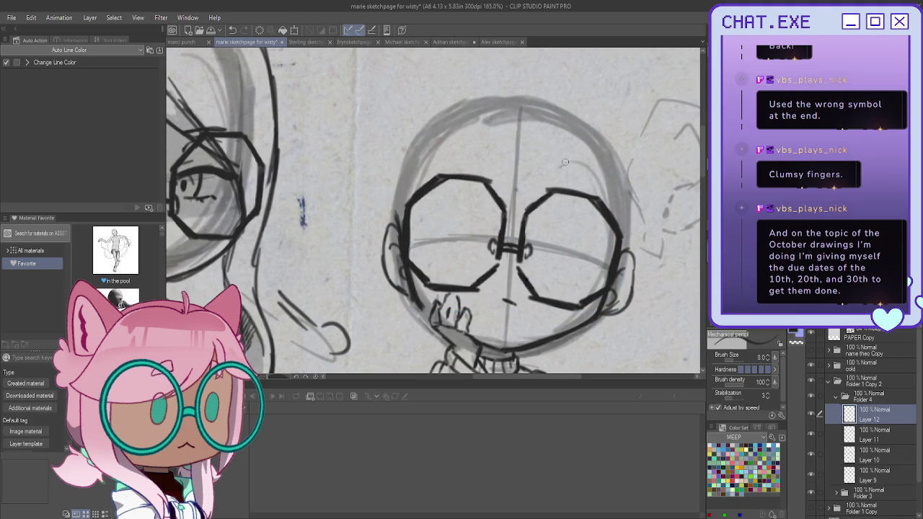
left_click_drag(561, 163, 595, 189)
left_click_drag(553, 163, 592, 185)
key("ctrl+z")
key("ctrl+z")
left_click_drag(550, 162, 588, 179)
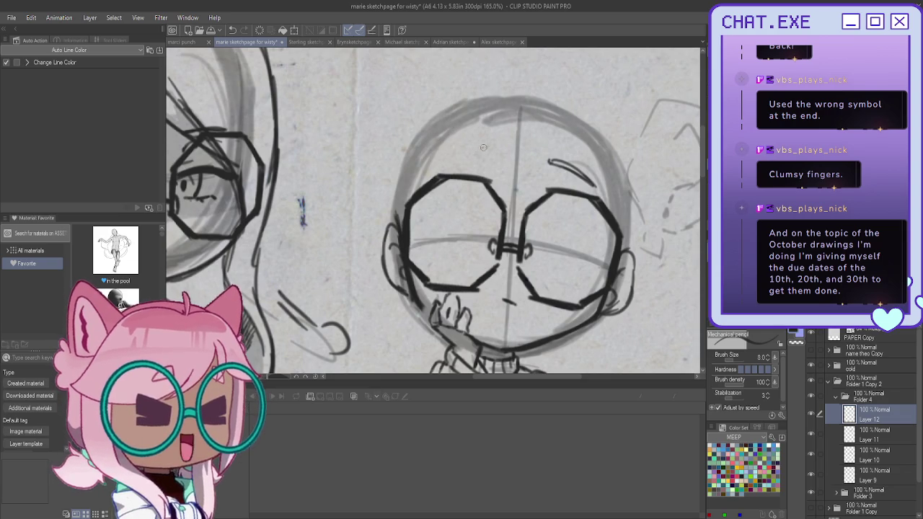
left_click_drag(486, 149, 436, 158)
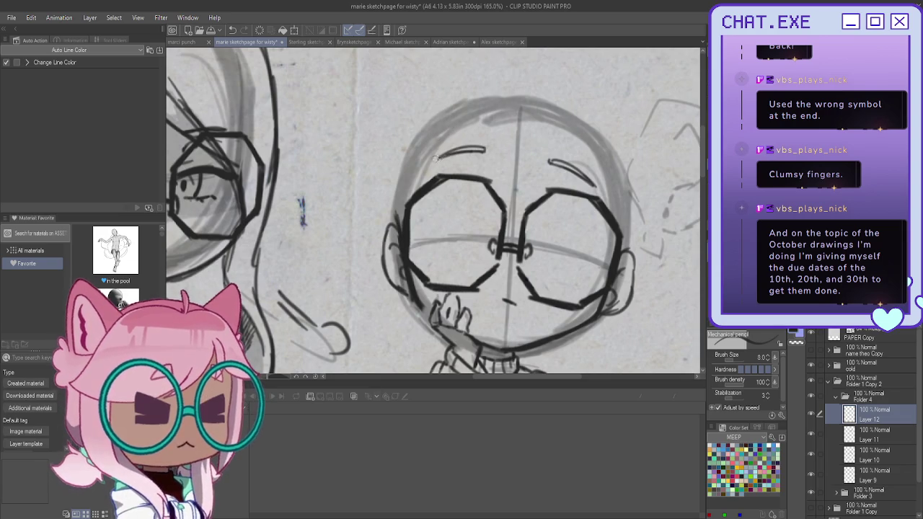
scroll(404, 296, "down", 1)
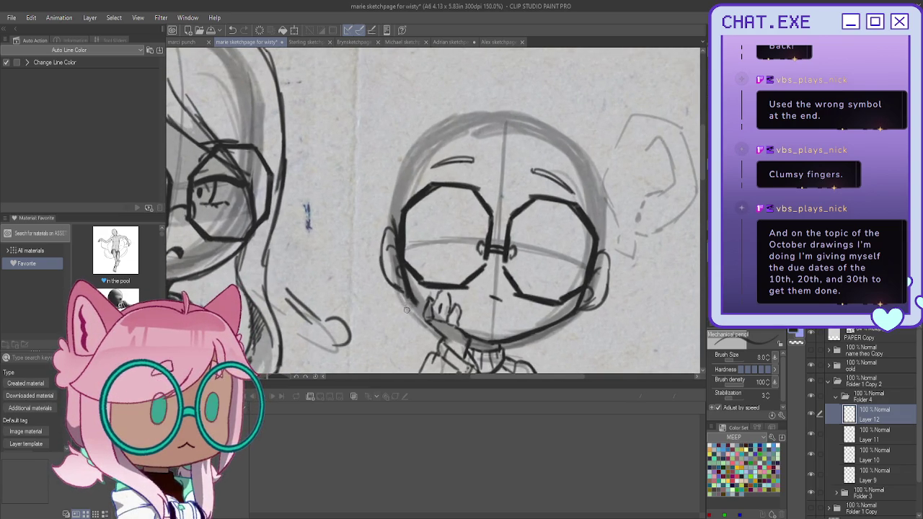
- Tilt and lower the glasses on Layers 11 and 12, show Layer 12, and add a new layer
left_click(820, 434)
key("ctrl+t")
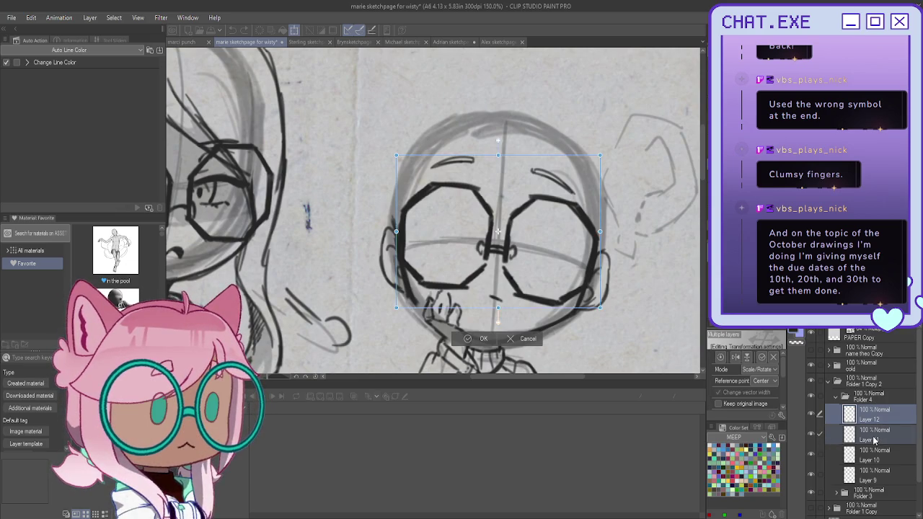
left_click_drag(349, 221, 346, 230)
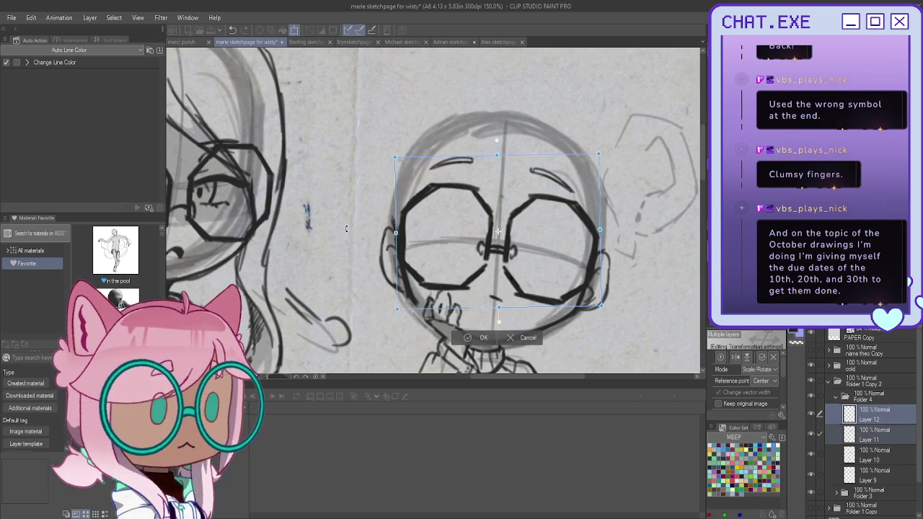
left_click_drag(476, 288, 478, 297)
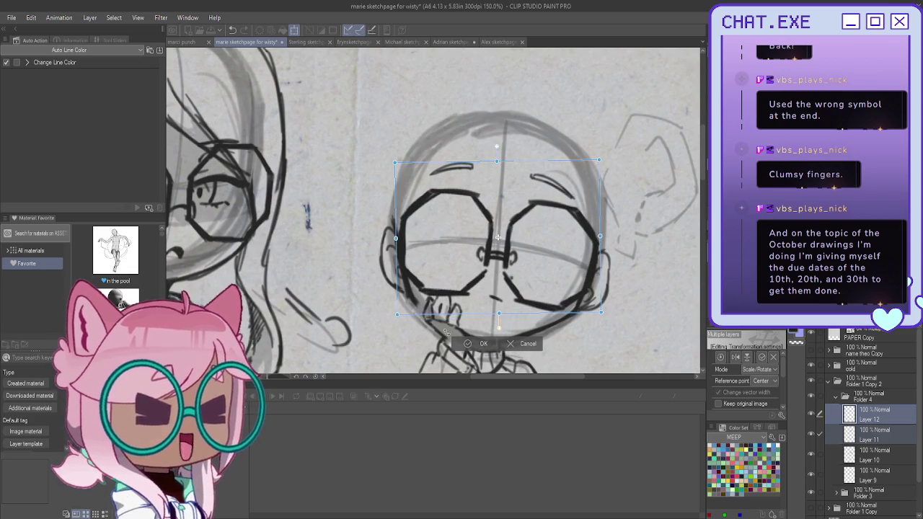
left_click(480, 343)
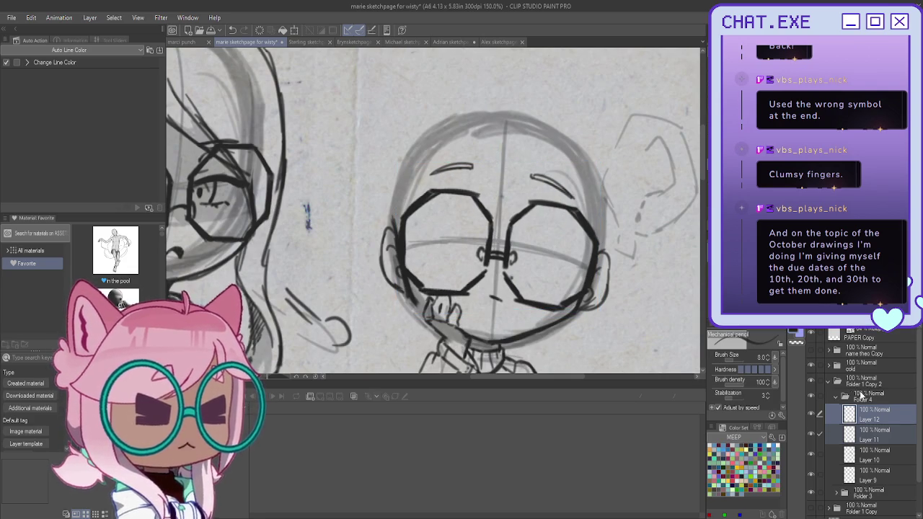
left_click(810, 414)
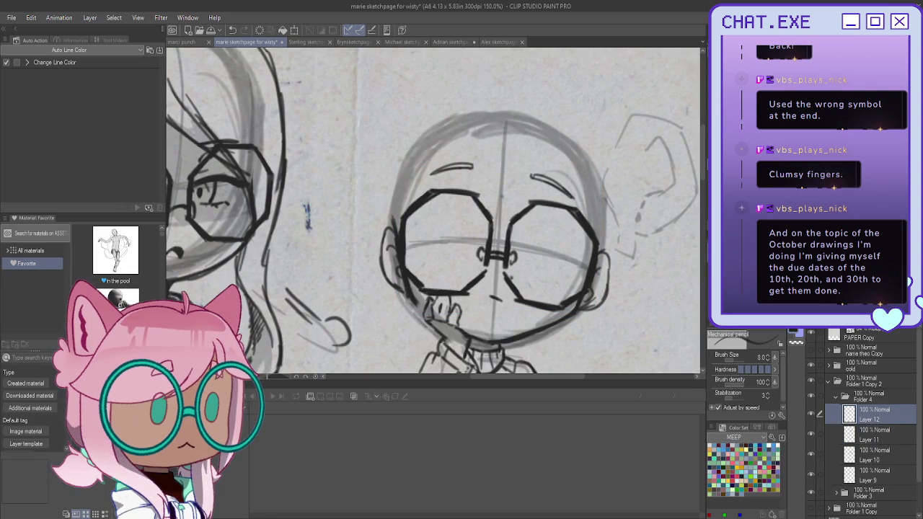
key("ctrl+shift+n")
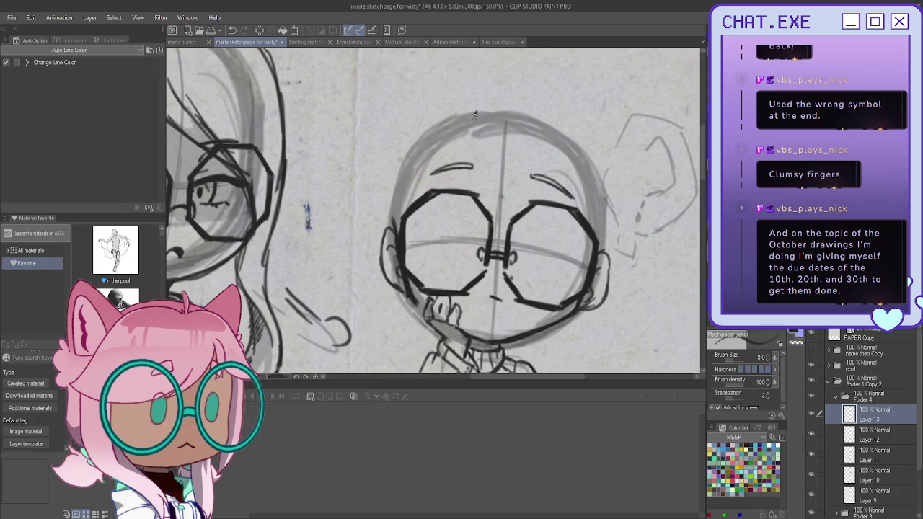
- Sketch hair strokes over the head, left cheek, and down the right side, undoing a stray arc
mouse_move(461, 149)
left_mouse_down()
mouse_move(469, 130)
mouse_move(434, 185)
left_mouse_up()
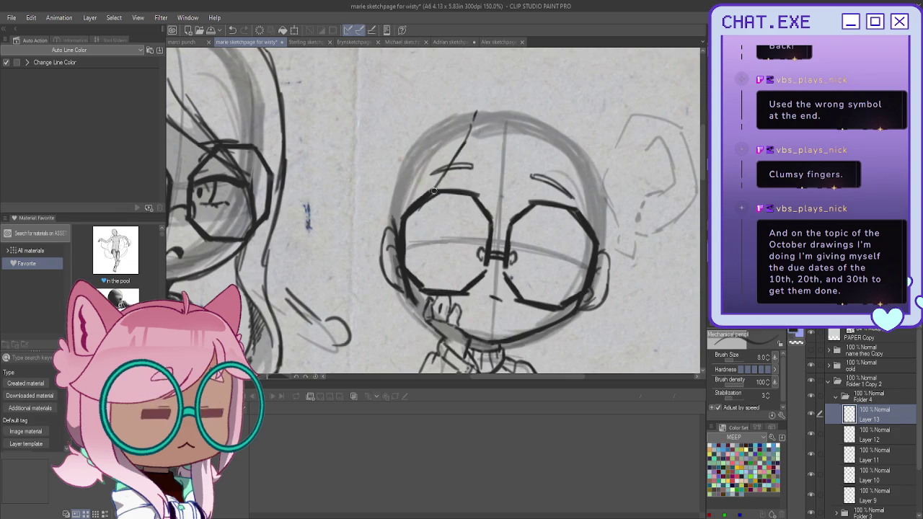
left_click_drag(400, 297, 410, 331)
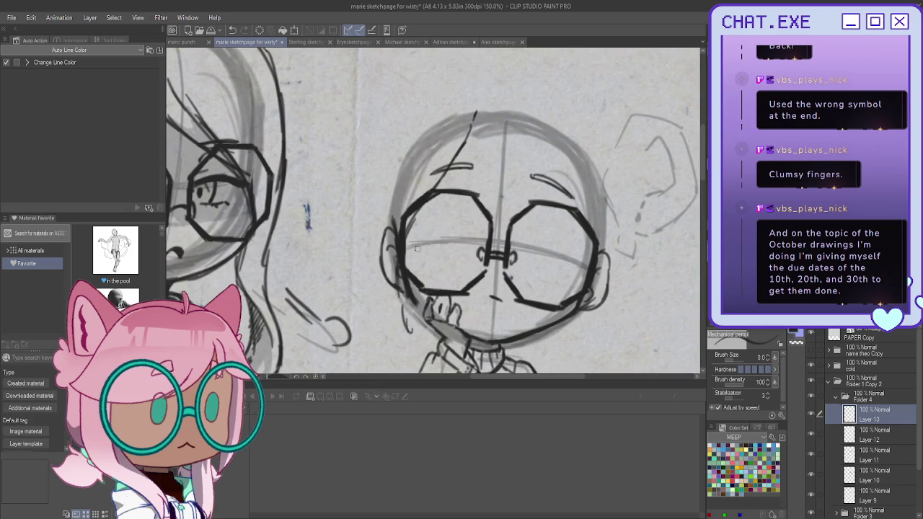
left_click_drag(482, 106, 519, 91)
key("ctrl+z")
left_click_drag(519, 97, 600, 344)
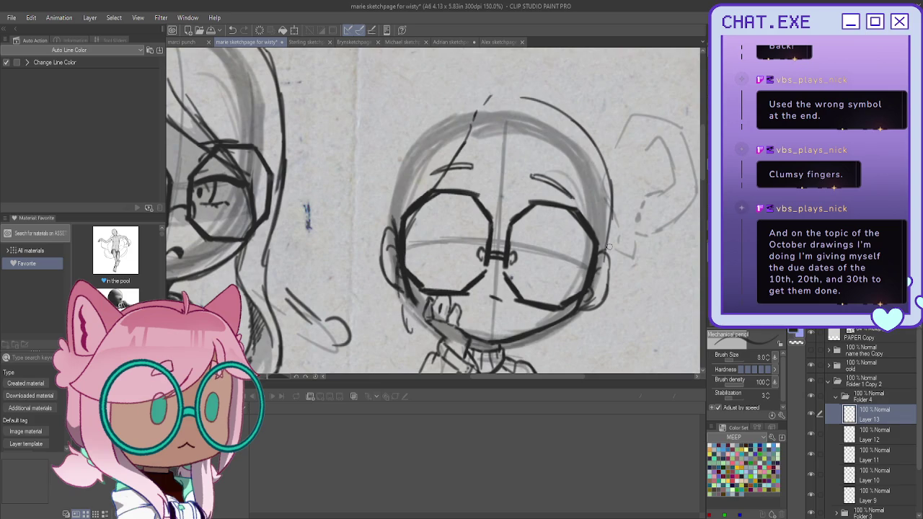
scroll(562, 294, "down", 3)
scroll(421, 295, "up", 2)
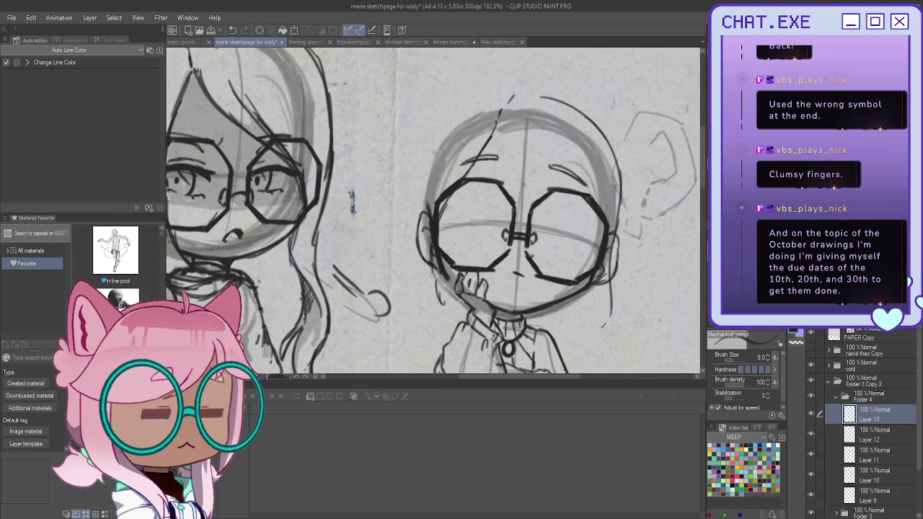
- Strengthen the hair and contour lines along the left cheek and neck
left_click_drag(422, 264, 450, 343)
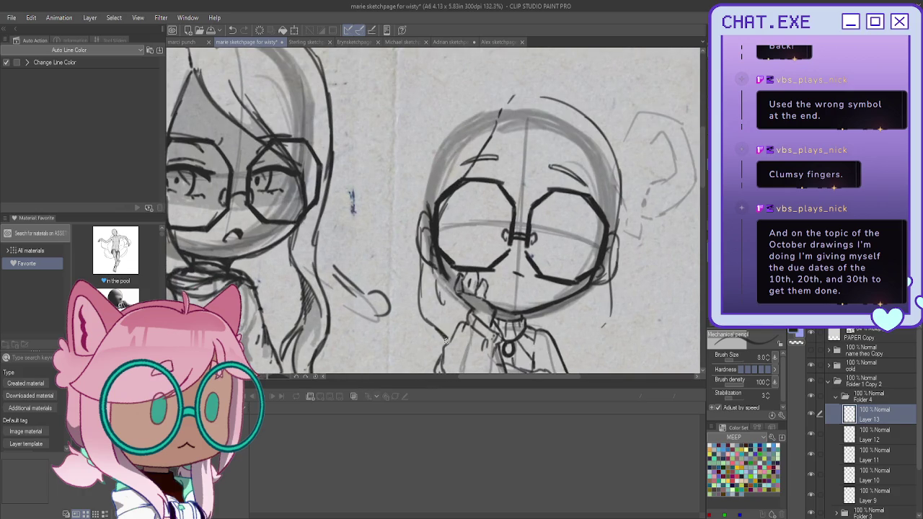
scroll(630, 266, "up", 1)
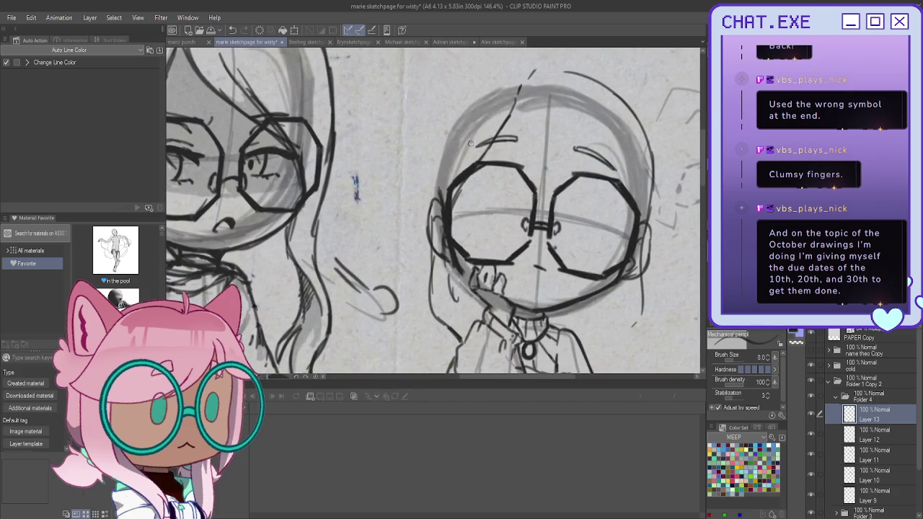
left_click_drag(454, 192, 449, 294)
left_click_drag(451, 261, 458, 337)
left_click_drag(450, 294, 469, 329)
left_click_drag(428, 280, 461, 341)
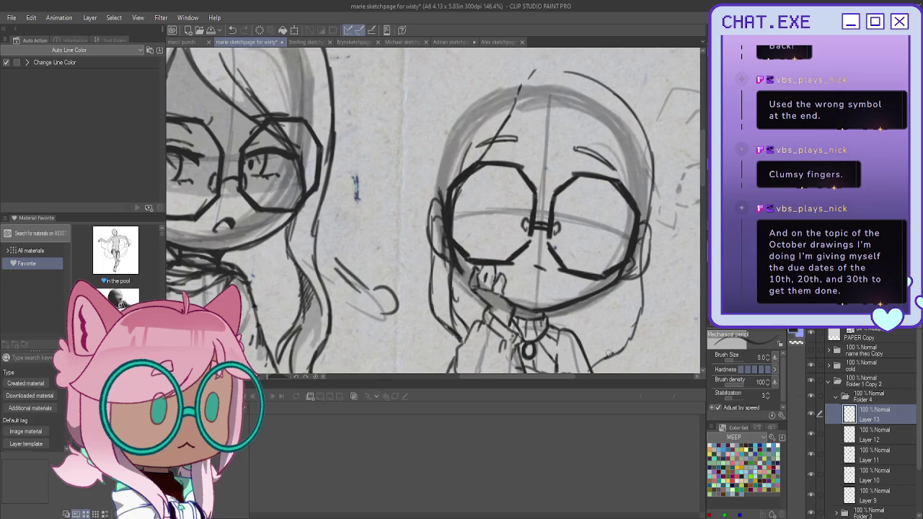
- Darken the right cheek contour and sketch hair strands down the figure's right side
scroll(599, 360, "down", 2)
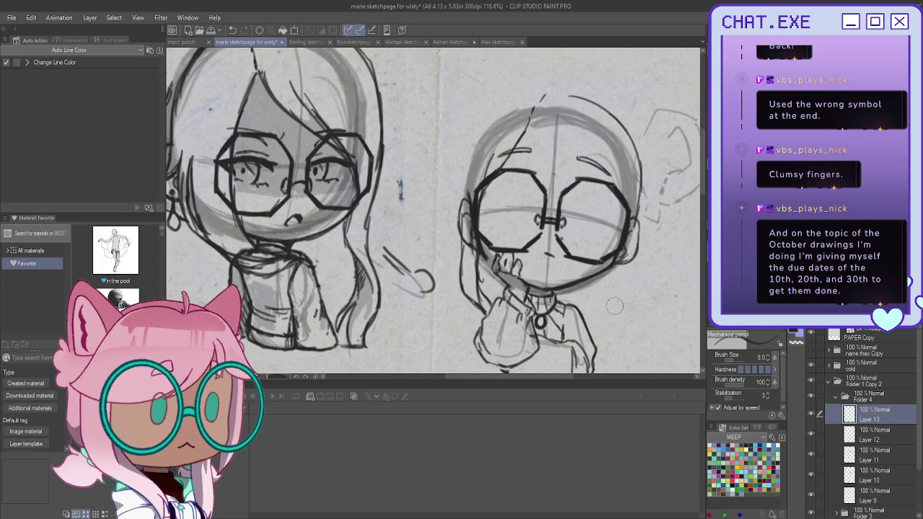
left_click_drag(637, 211, 621, 340)
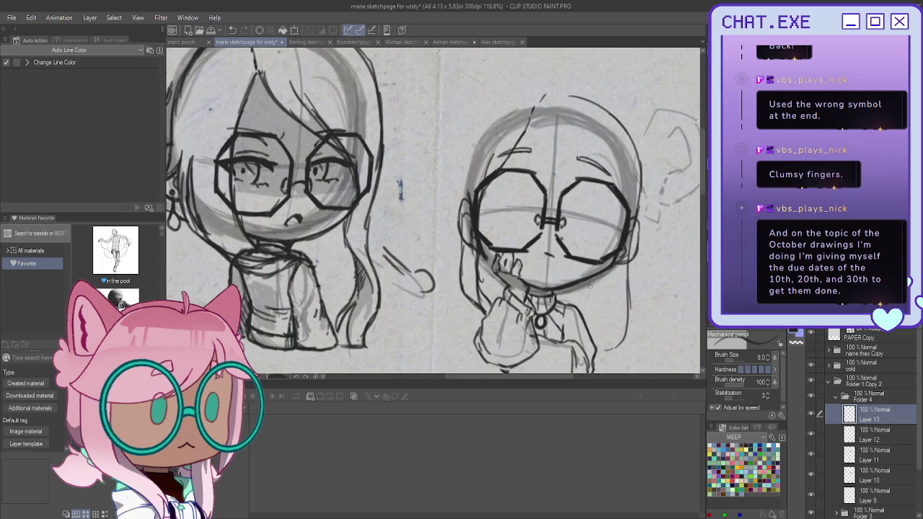
mouse_move(626, 295)
left_mouse_down()
mouse_move(623, 353)
mouse_move(586, 354)
left_mouse_up()
mouse_move(619, 310)
left_mouse_down()
mouse_move(614, 348)
mouse_move(574, 356)
left_mouse_up()
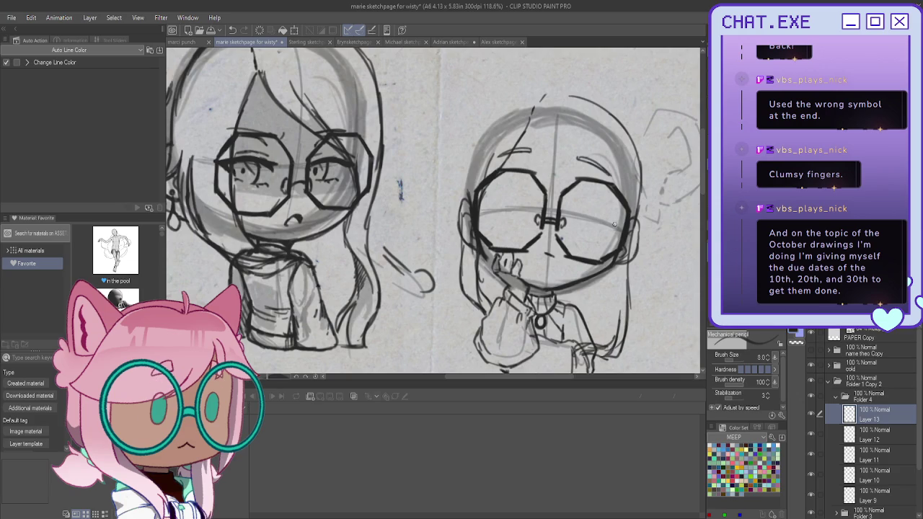
left_click_drag(611, 253, 614, 340)
left_click_drag(612, 281, 612, 337)
left_click_drag(614, 303, 607, 344)
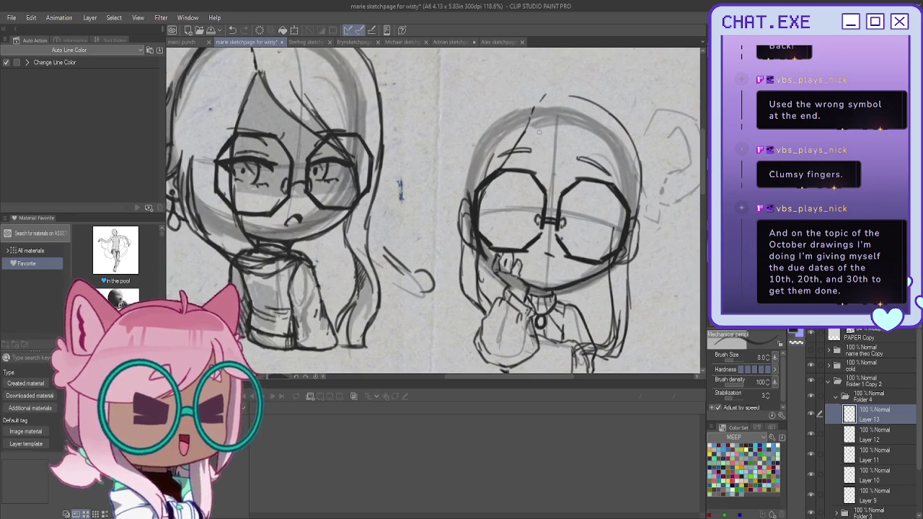
- Sketch a hair stroke sweeping across the forehead
scroll(535, 101, "up", 1)
scroll(536, 101, "up", 1)
mouse_move(522, 148)
left_mouse_down()
mouse_move(554, 195)
mouse_move(621, 239)
left_mouse_up()
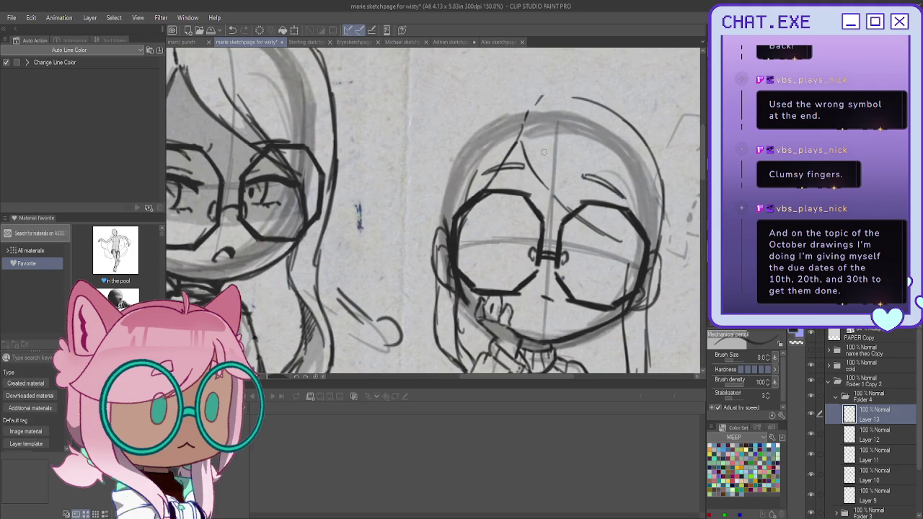
- Redraw the forehead stroke, then add bangs falling toward and down past the right lens
key("ctrl+z")
key("ctrl+z")
key("ctrl+z")
mouse_move(521, 144)
left_mouse_down()
mouse_move(555, 205)
mouse_move(621, 241)
left_mouse_up()
left_click_drag(543, 168, 598, 229)
mouse_move(536, 154)
left_mouse_down()
mouse_move(562, 195)
mouse_move(618, 245)
mouse_move(624, 295)
left_mouse_up()
mouse_move(609, 228)
left_mouse_down()
mouse_move(626, 296)
mouse_move(624, 274)
left_mouse_up()
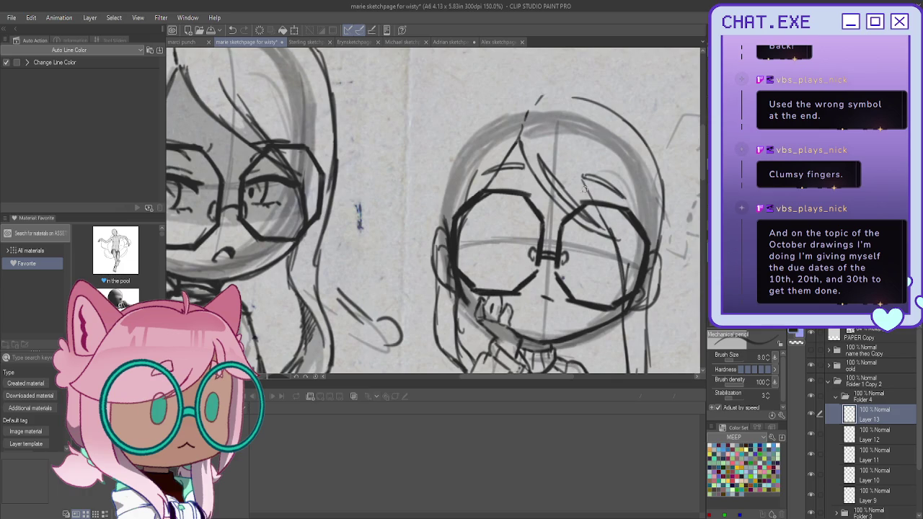
mouse_move(585, 179)
left_mouse_down()
mouse_move(614, 264)
mouse_move(629, 360)
left_mouse_up()
scroll(629, 297, "down", 2)
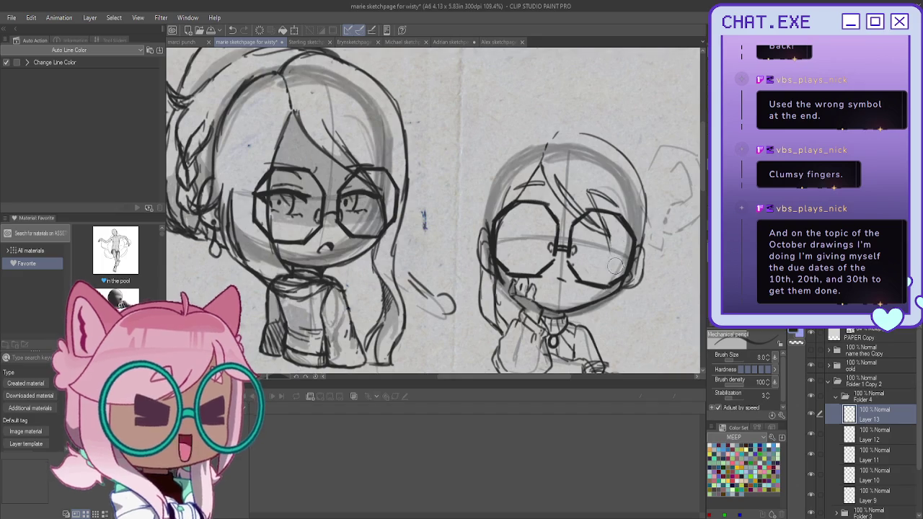
scroll(633, 288, "down", 2)
- Extend the right body line and try hair lines down the right side, undoing the last one
scroll(591, 288, "up", 2)
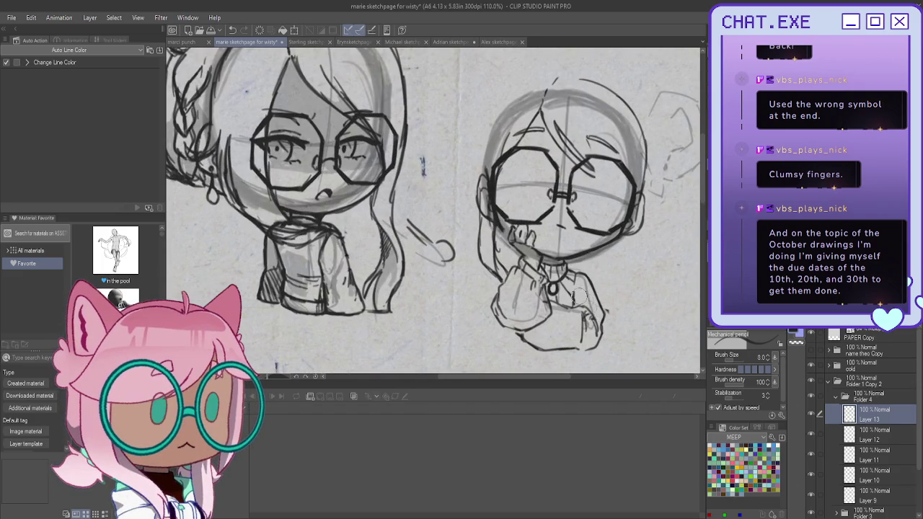
scroll(602, 307, "up", 1)
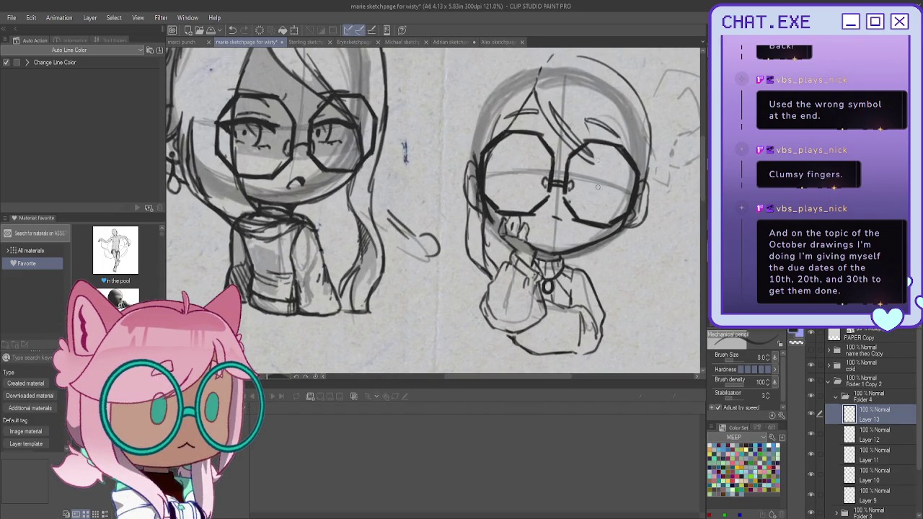
scroll(607, 302, "up", 1)
scroll(654, 158, "down", 1)
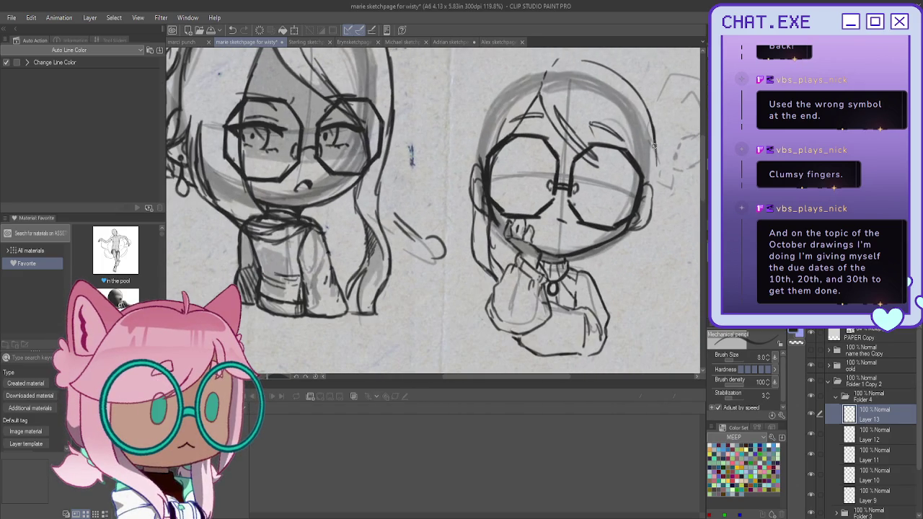
left_click_drag(632, 315, 609, 332)
left_click_drag(592, 122, 597, 138)
left_click_drag(611, 196, 629, 314)
left_click_drag(637, 257, 624, 336)
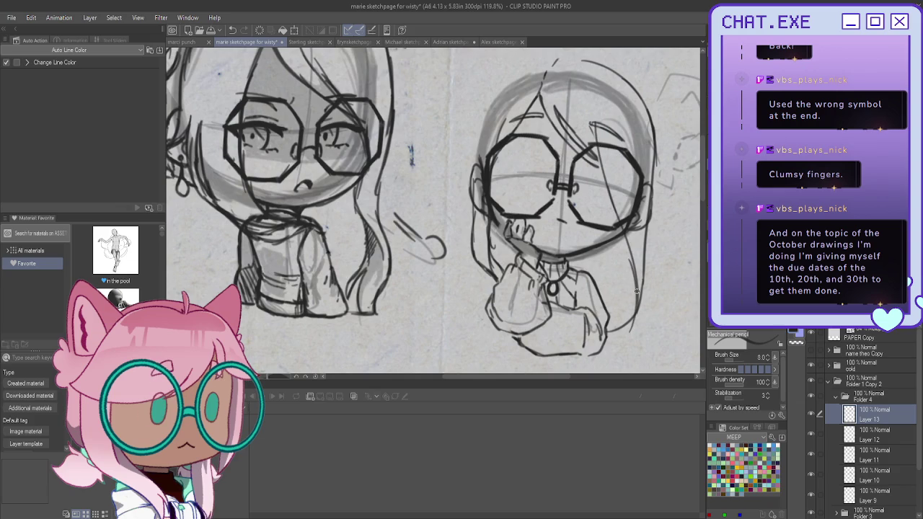
key("ctrl+z")
key("ctrl+z")
key("ctrl+z")
- Redraw the right-side hair strokes and the short lines of the right sleeve
mouse_move(607, 177)
left_mouse_down()
mouse_move(643, 256)
mouse_move(638, 298)
left_mouse_up()
left_click_drag(640, 228, 645, 296)
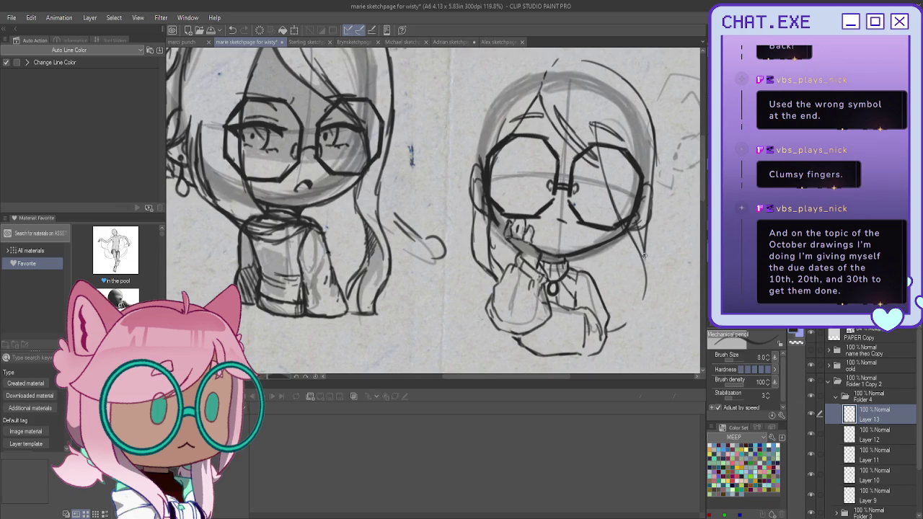
left_click_drag(638, 252, 614, 308)
left_click_drag(646, 272, 634, 331)
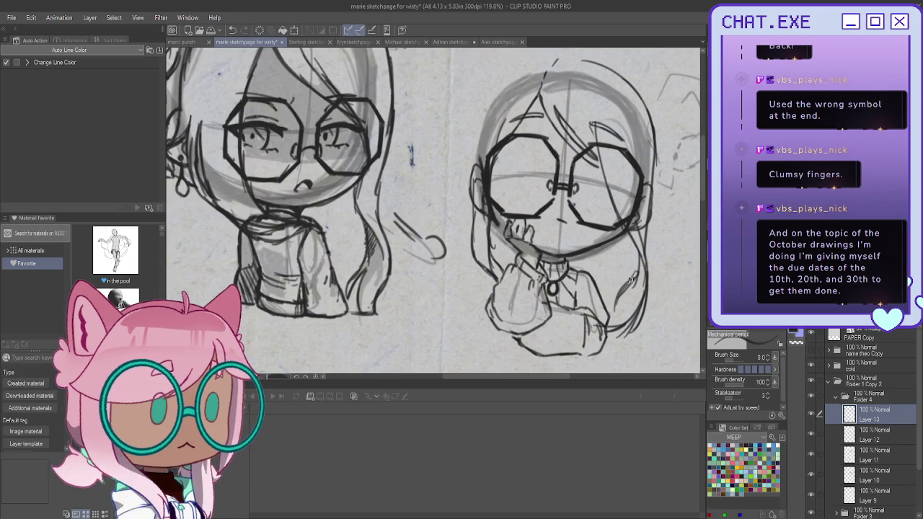
left_click_drag(621, 295, 612, 321)
key("ctrl+z")
left_click_drag(598, 305, 590, 315)
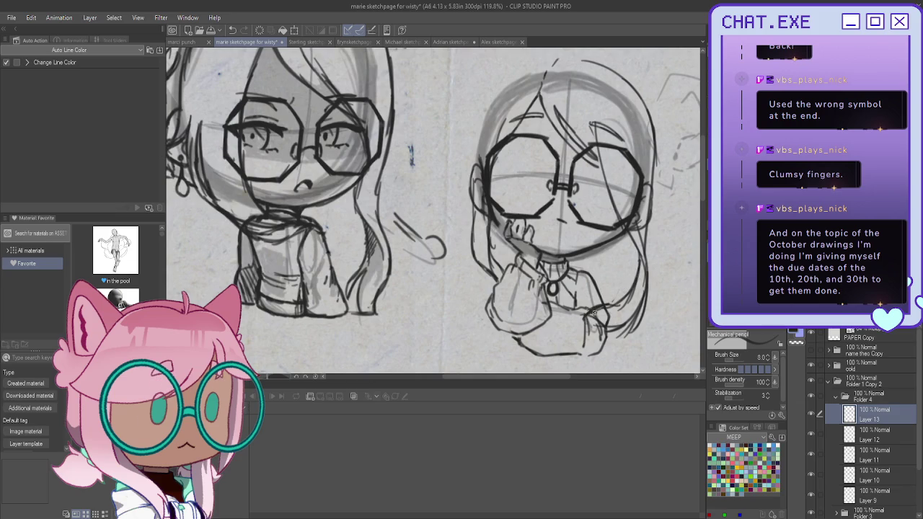
left_click_drag(592, 308, 599, 326)
- Darken the right edge of the hair with heavier strokes
left_click_drag(640, 249, 645, 307)
left_click_drag(648, 265, 630, 337)
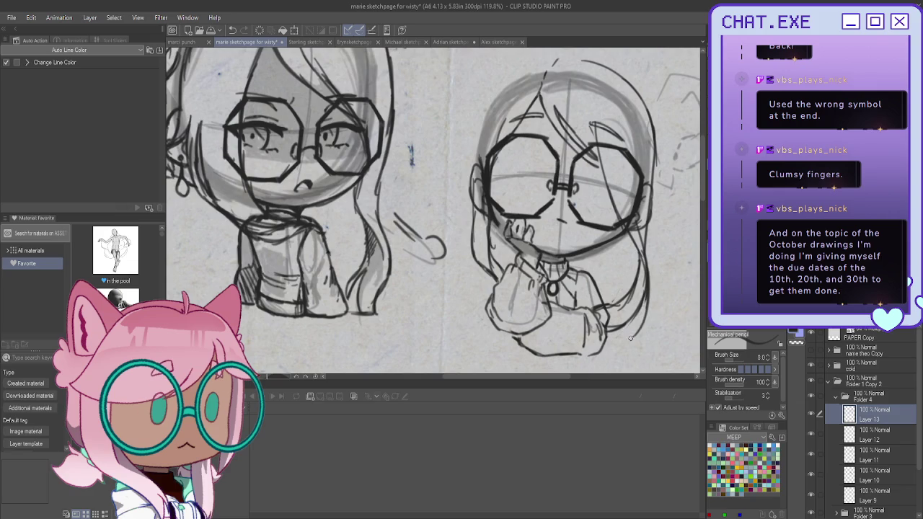
left_click_drag(635, 252, 627, 342)
left_click_drag(638, 238, 640, 291)
- Redraw the left hair edge as a curve, undoing the unwanted attempts
scroll(613, 194, "down", 2)
scroll(513, 208, "up", 2)
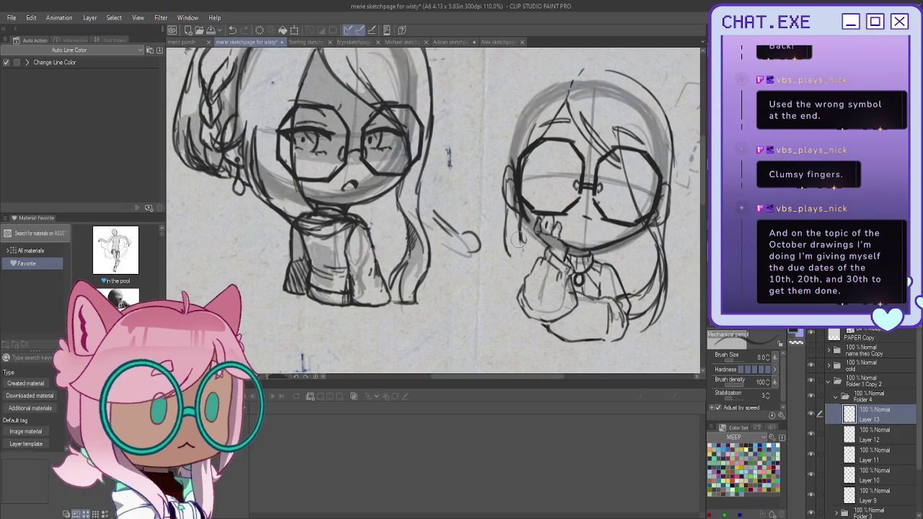
mouse_move(506, 189)
left_mouse_down()
mouse_move(506, 267)
mouse_move(519, 289)
left_mouse_up()
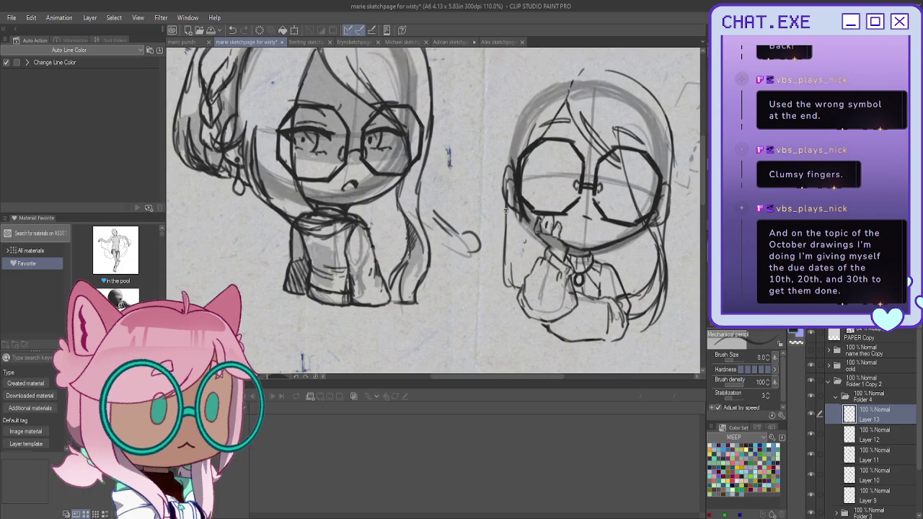
left_click_drag(516, 116, 497, 198)
left_click_drag(506, 146, 495, 235)
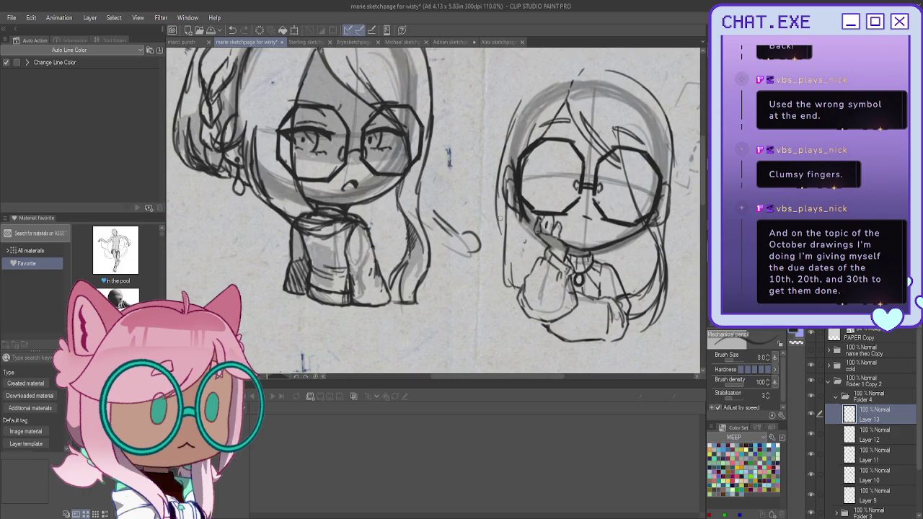
key("ctrl+z")
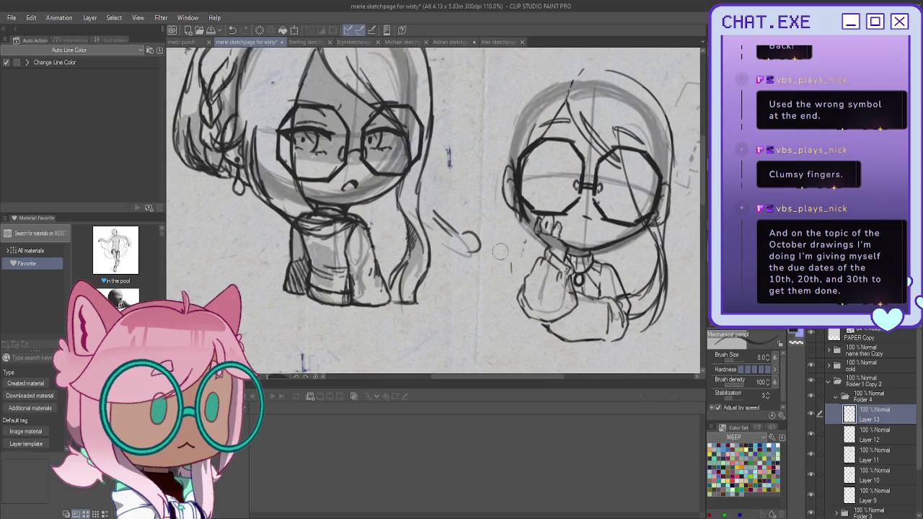
left_click_drag(525, 94, 504, 246)
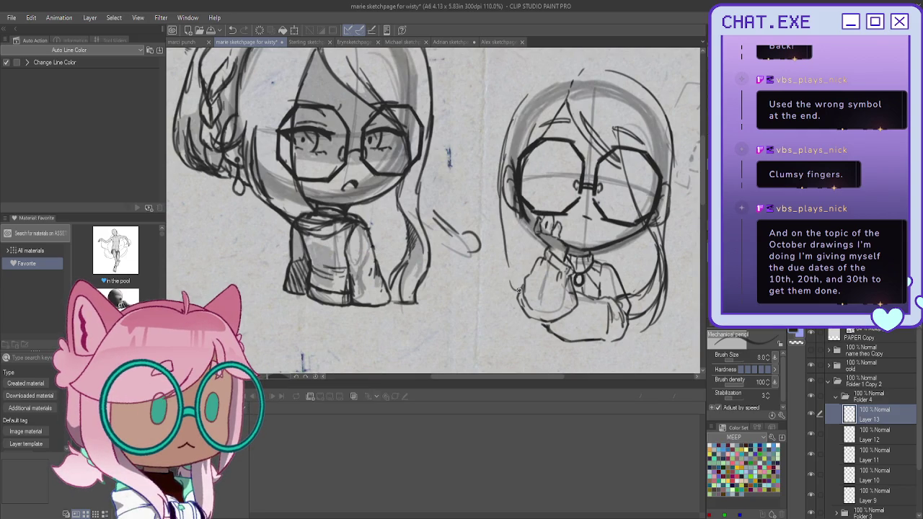
key("ctrl+z")
key("ctrl+z")
key("ctrl+z")
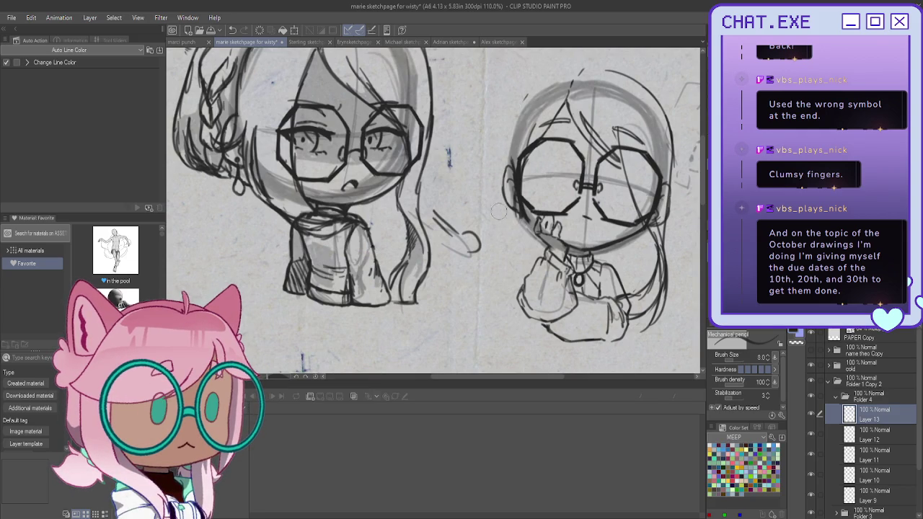
mouse_move(522, 90)
left_mouse_down()
mouse_move(500, 237)
mouse_move(519, 294)
left_mouse_up()
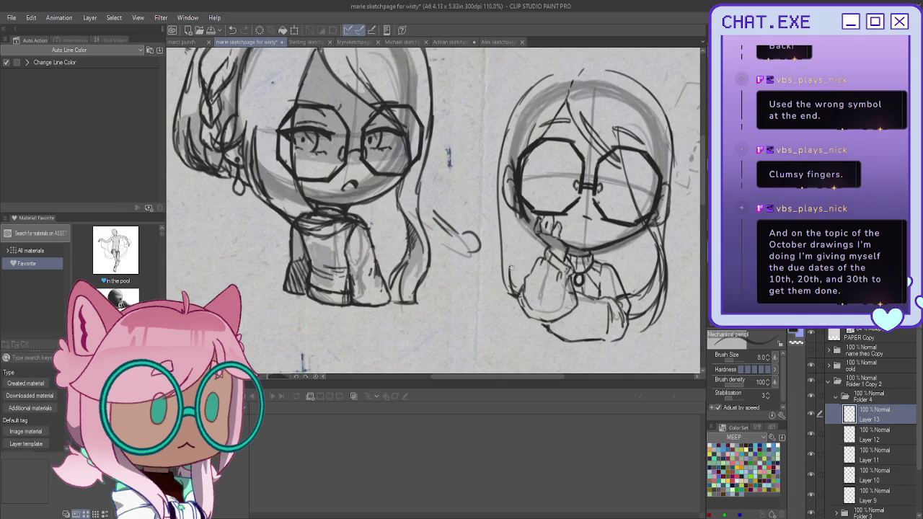
- Outline the left cheek and extend and darken the lower left hair edge
left_click_drag(516, 211, 516, 266)
left_click_drag(495, 204, 504, 280)
key("ctrl+z")
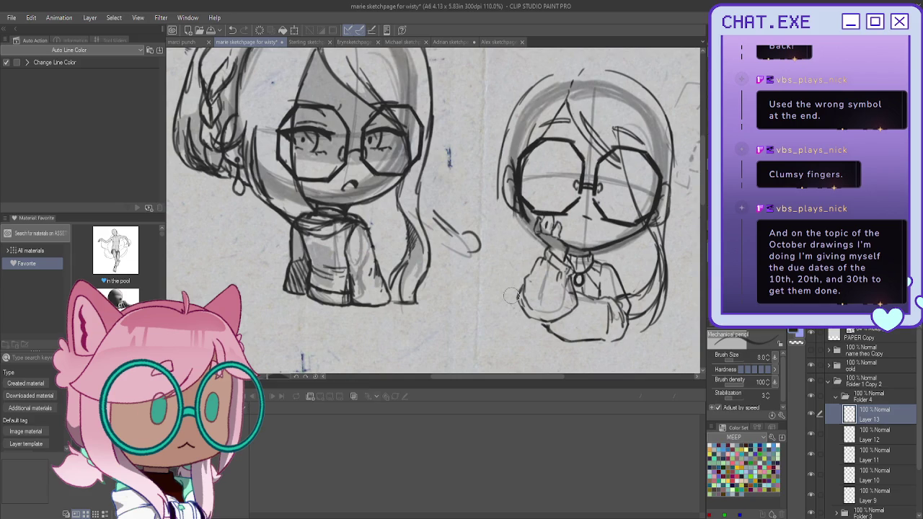
left_click_drag(498, 207, 514, 276)
mouse_move(512, 207)
left_mouse_down()
mouse_move(524, 278)
mouse_move(514, 289)
left_mouse_up()
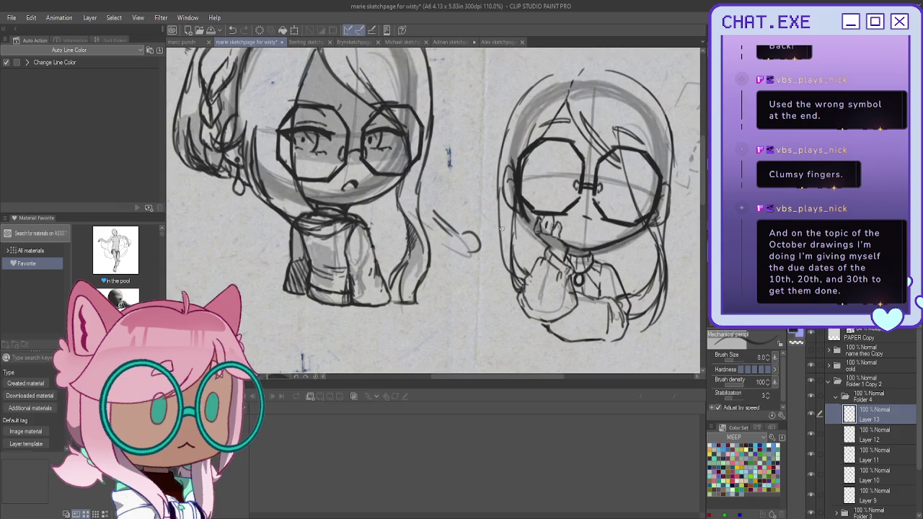
left_click_drag(505, 253, 517, 285)
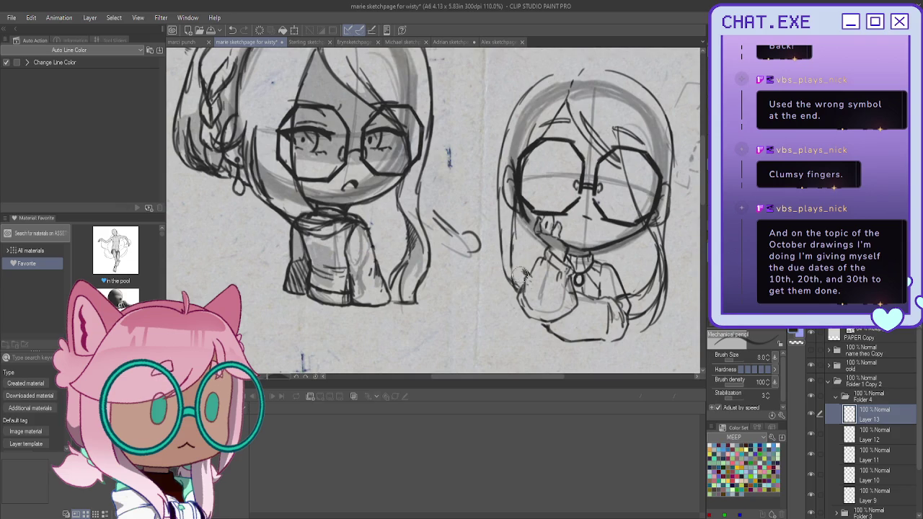
left_click_drag(512, 232, 518, 267)
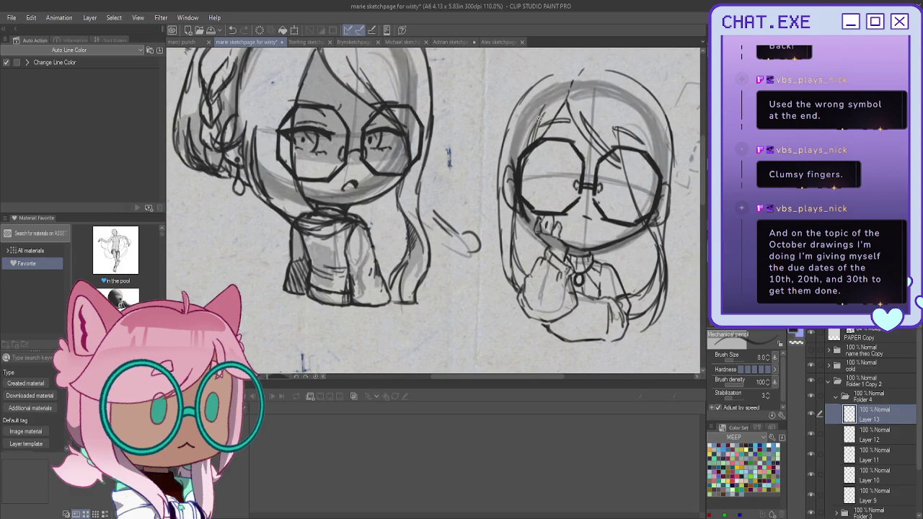
- Add strands to the bangs and redraw a darker top edge of the hair
left_click_drag(551, 98, 534, 144)
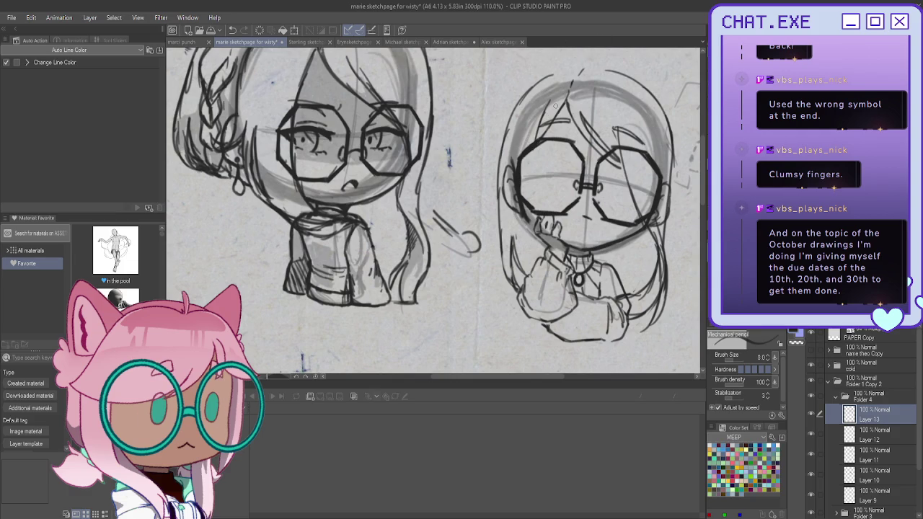
left_click_drag(559, 108, 544, 136)
mouse_move(583, 76)
left_mouse_down()
mouse_move(624, 73)
mouse_move(649, 94)
mouse_move(538, 77)
left_mouse_up()
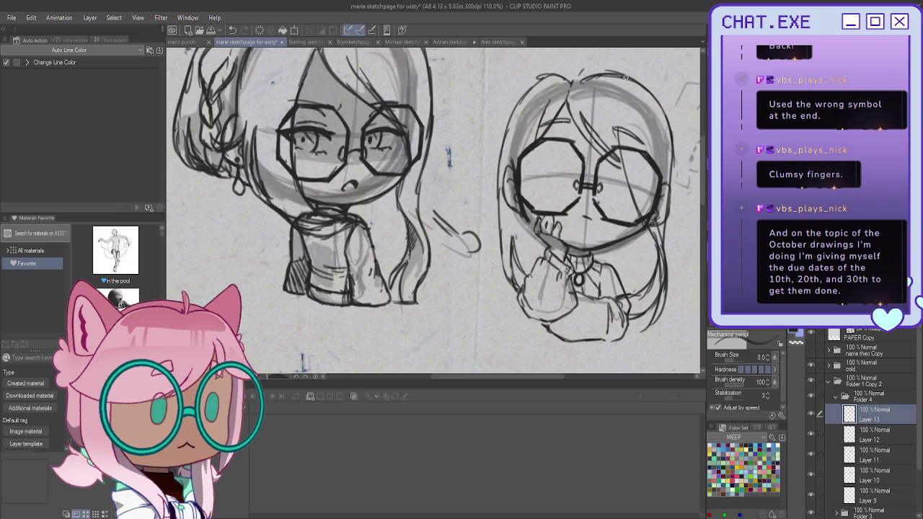
scroll(641, 175, "up", 5)
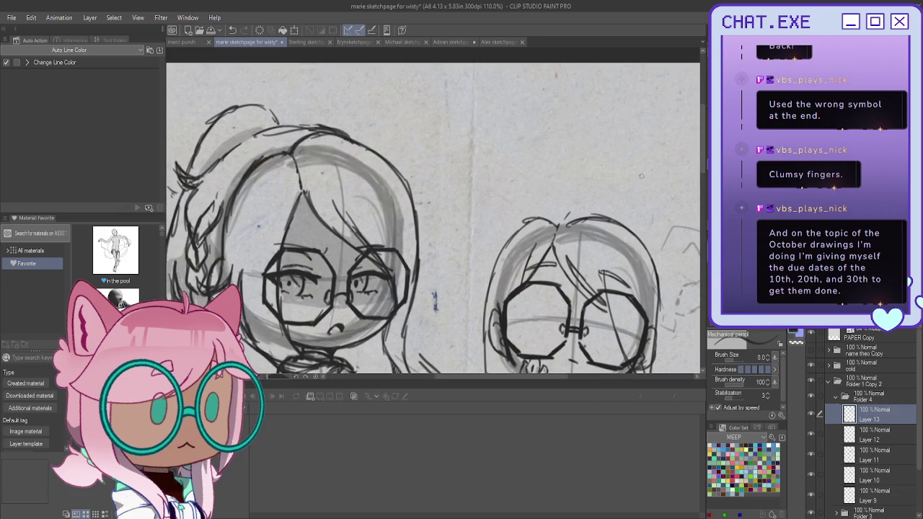
left_click_drag(566, 227, 643, 239)
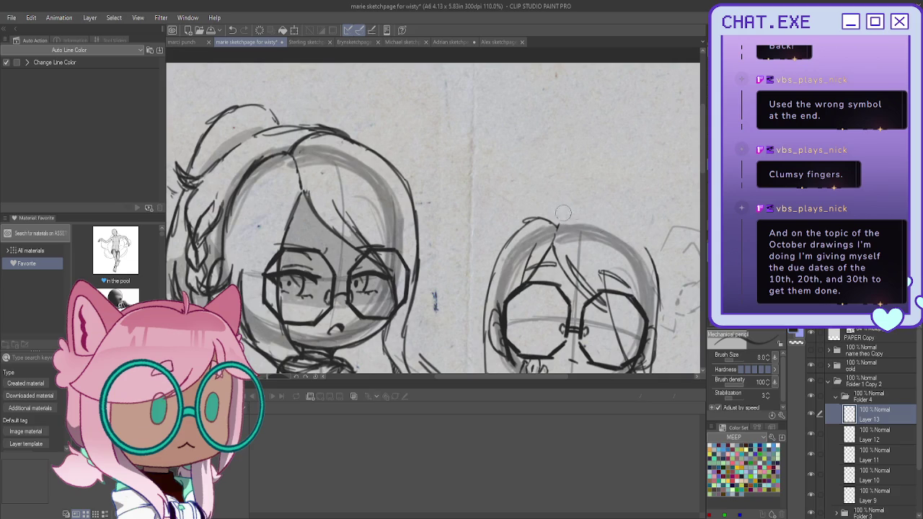
left_click_drag(562, 225, 648, 253)
left_click_drag(600, 217, 538, 215)
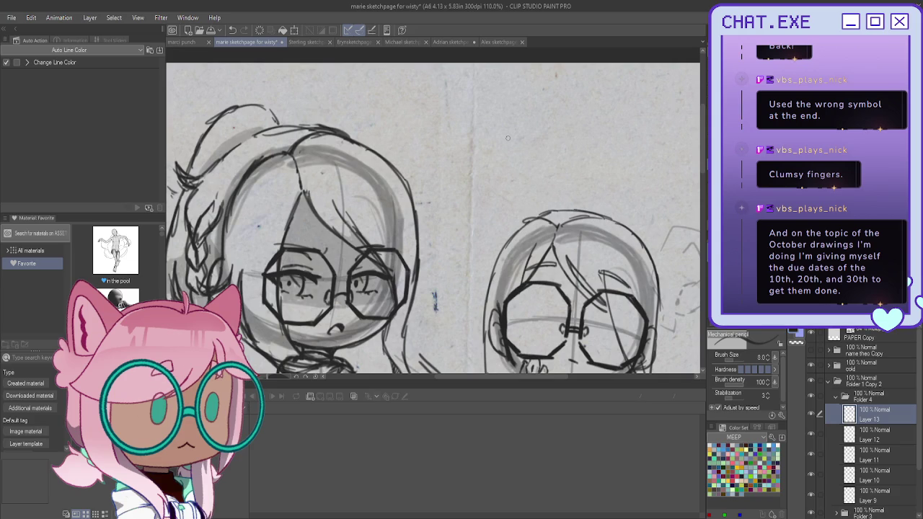
- Sketch a hair bun on top of the head
mouse_move(535, 207)
left_mouse_down()
mouse_move(576, 189)
mouse_move(527, 219)
left_mouse_up()
mouse_move(560, 189)
left_mouse_down()
mouse_move(588, 194)
mouse_move(595, 209)
left_mouse_up()
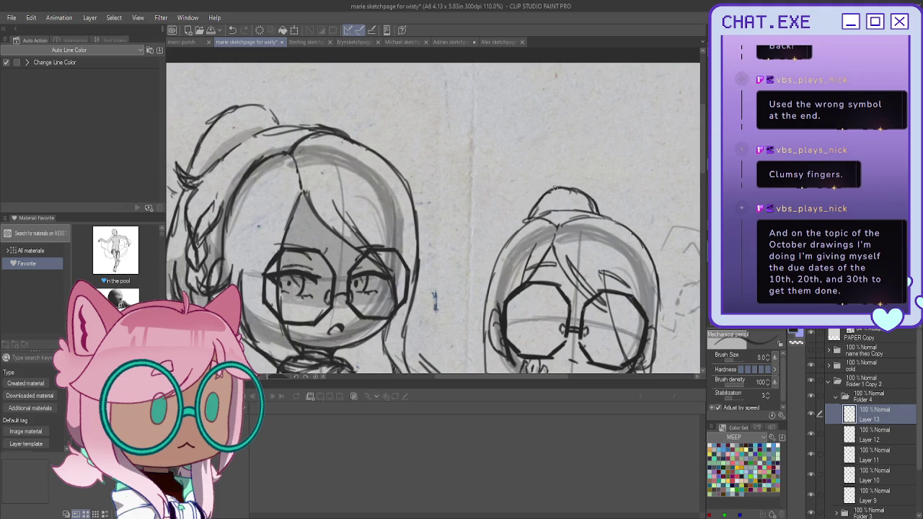
mouse_move(535, 205)
left_mouse_down()
mouse_move(601, 212)
mouse_move(548, 196)
mouse_move(539, 210)
left_mouse_up()
mouse_move(604, 217)
left_mouse_down()
mouse_move(558, 209)
mouse_move(486, 236)
mouse_move(508, 246)
mouse_move(493, 272)
left_mouse_up()
- Add a spiky tuft of strands to the upper-left hair, redoing one attempt
left_click_drag(515, 233, 487, 278)
mouse_move(547, 219)
left_mouse_down()
mouse_move(505, 232)
mouse_move(493, 263)
left_mouse_up()
left_click_drag(515, 223, 484, 307)
left_click_drag(498, 247, 483, 312)
key("ctrl+z")
key("ctrl+z")
key("ctrl+z")
mouse_move(549, 217)
left_mouse_down()
mouse_move(510, 228)
mouse_move(490, 251)
left_mouse_up()
left_click_drag(519, 224, 488, 283)
left_click_drag(547, 209, 524, 220)
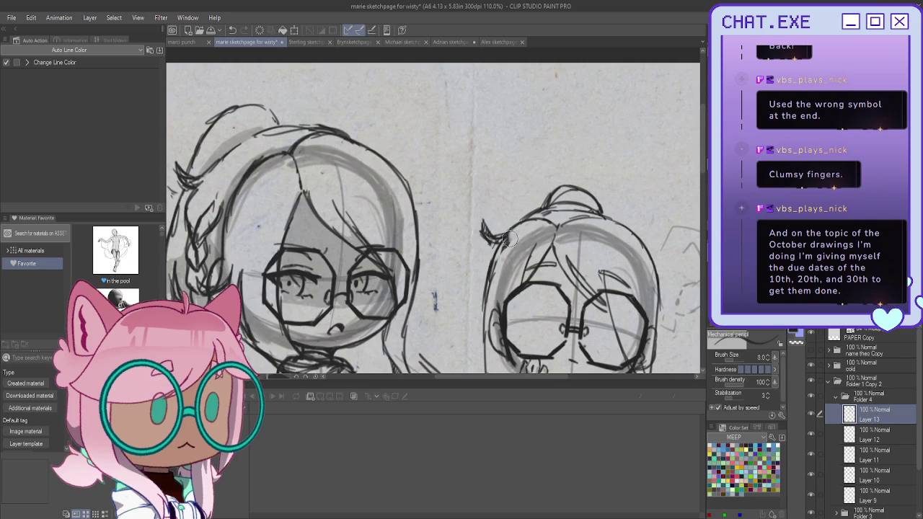
scroll(483, 302, "down", 5)
- Add a loose strand beside the head and begin lining the left side of the hair
scroll(481, 274, "up", 2)
scroll(481, 252, "up", 2)
scroll(480, 227, "up", 1)
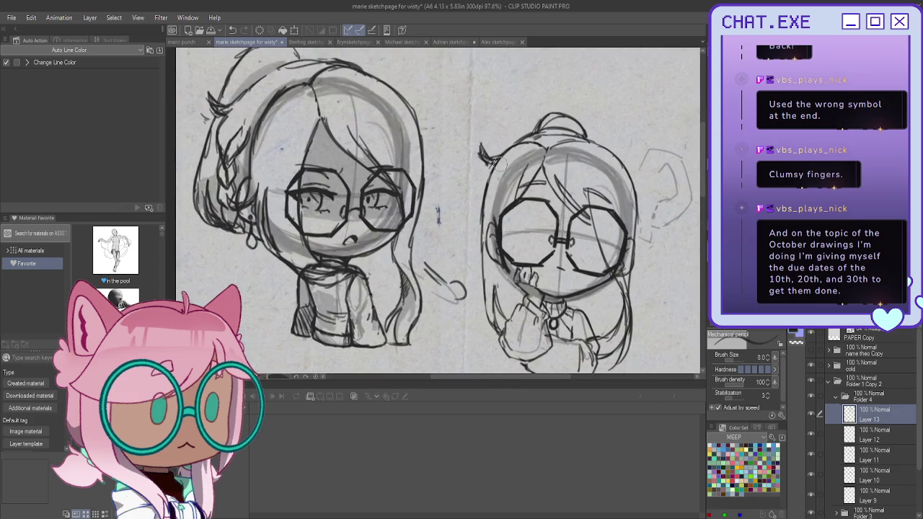
scroll(483, 231, "up", 1)
scroll(504, 126, "up", 1)
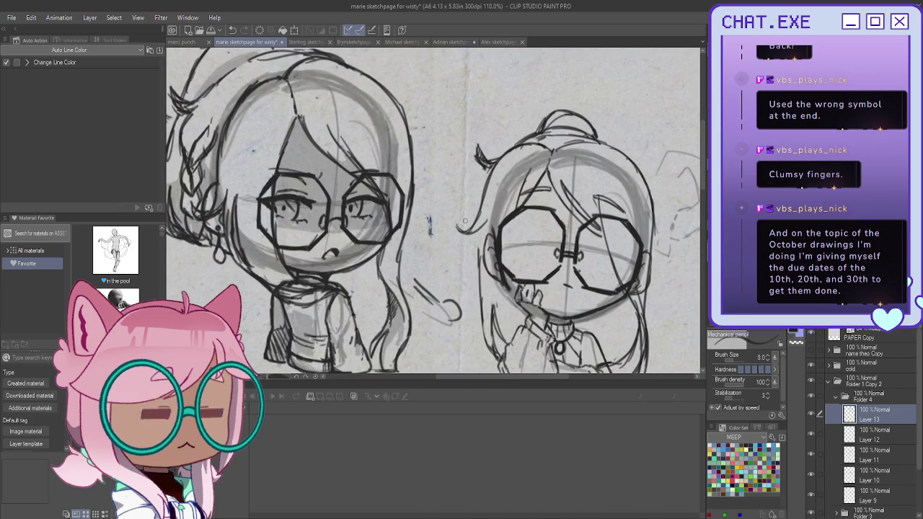
left_click_drag(470, 232, 454, 215)
scroll(468, 220, "down", 4)
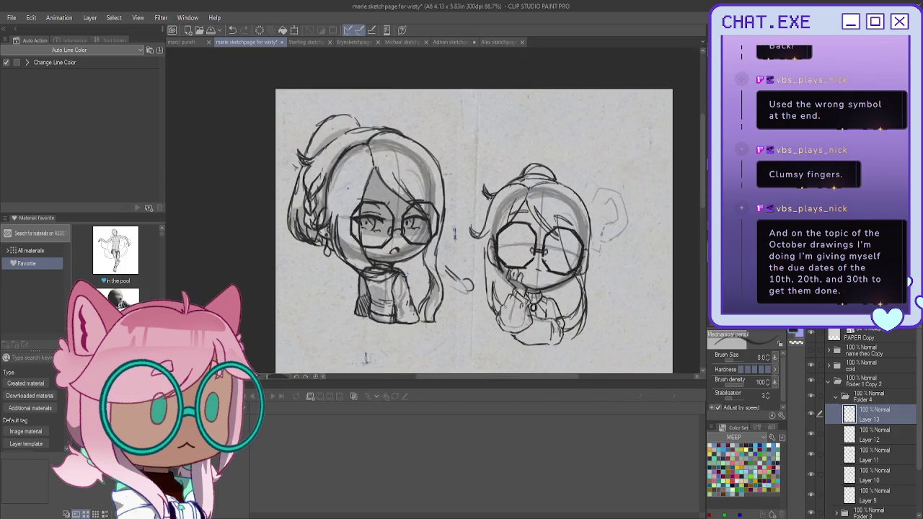
scroll(483, 225, "up", 3)
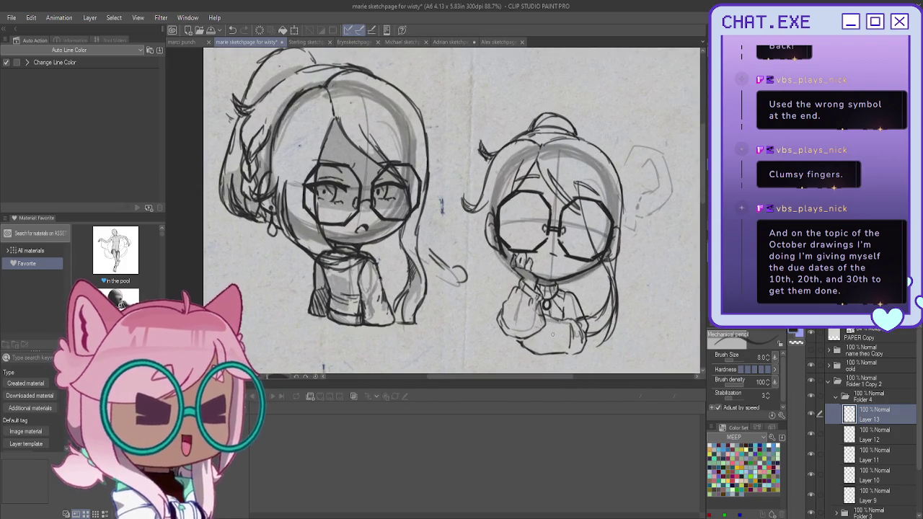
scroll(556, 344, "up", 1)
scroll(557, 344, "up", 1)
scroll(557, 344, "up", 1)
left_click_drag(461, 153, 457, 198)
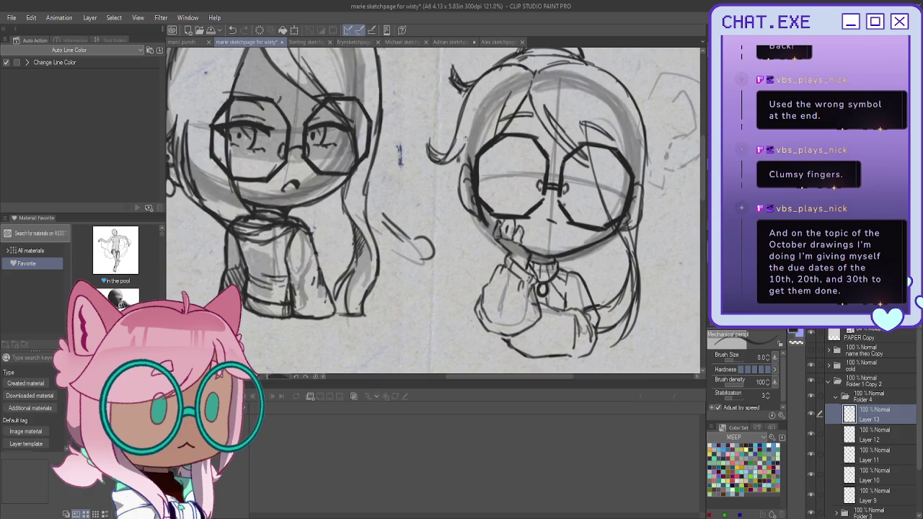
scroll(465, 138, "down", 1)
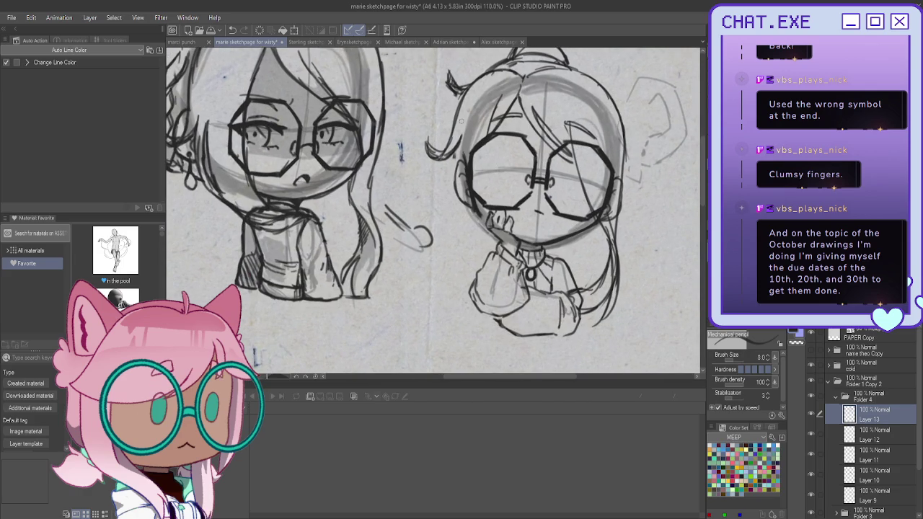
- Build up the left hair outline with strands down to the lower left
mouse_move(454, 150)
left_mouse_down()
mouse_move(451, 195)
mouse_move(469, 271)
left_mouse_up()
mouse_move(463, 182)
left_mouse_down()
mouse_move(459, 220)
mouse_move(479, 238)
mouse_move(480, 263)
left_mouse_up()
left_click_drag(459, 160, 462, 252)
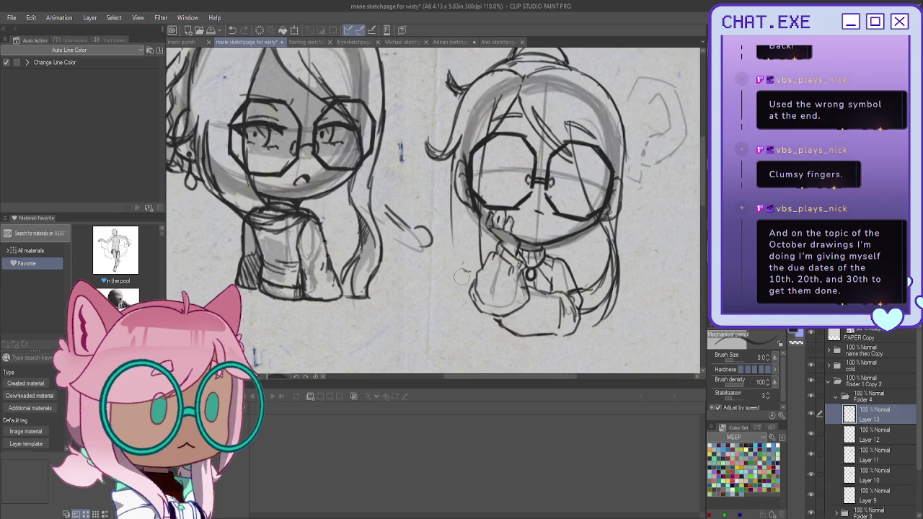
left_click_drag(456, 155, 449, 226)
left_click_drag(450, 183, 460, 274)
left_click_drag(457, 208, 460, 271)
left_click_drag(456, 224, 473, 275)
left_click_drag(467, 228, 471, 271)
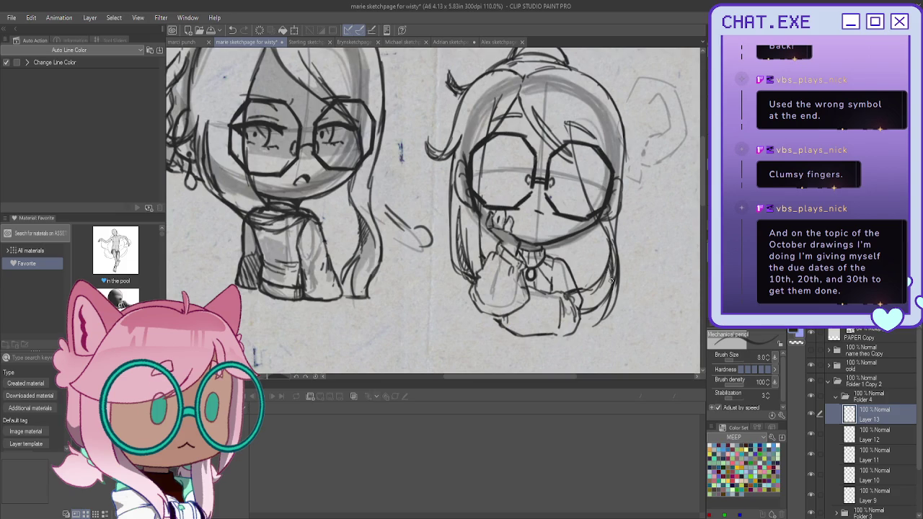
- Add a short line left of the hand and zoom the canvas to 100%
scroll(559, 251, "down", 4)
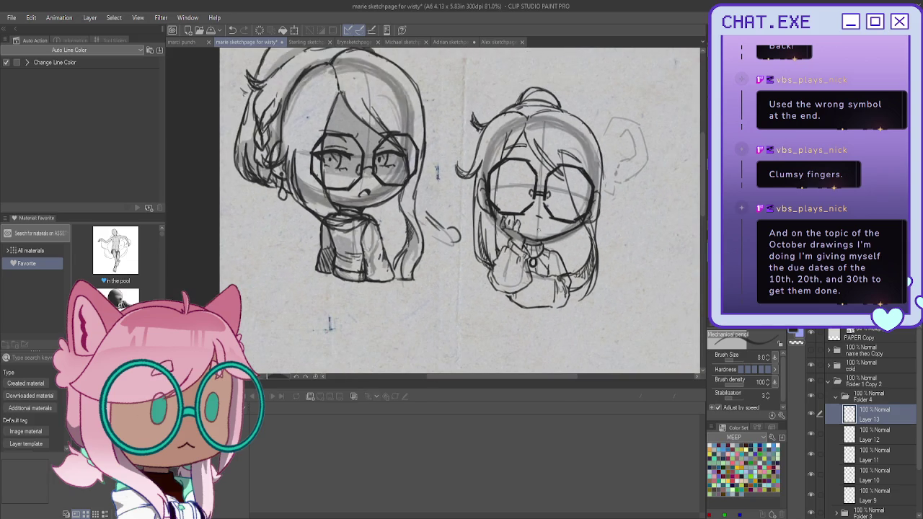
scroll(560, 201, "up", 3)
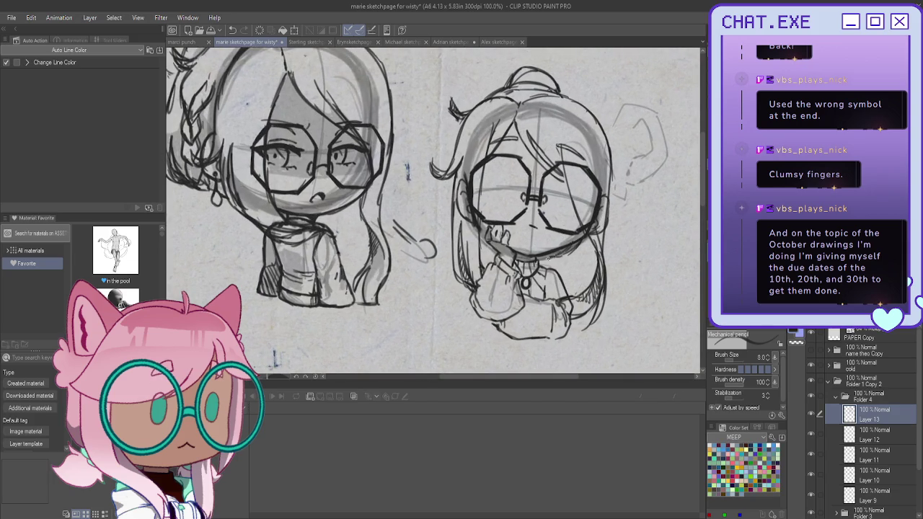
left_click_drag(482, 228, 478, 245)
scroll(475, 270, "down", 1)
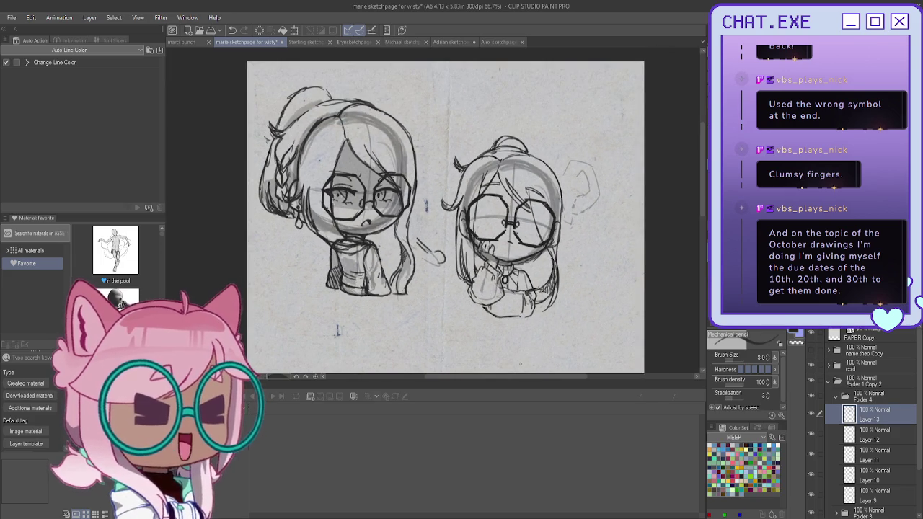
scroll(337, 329, "up", 1)
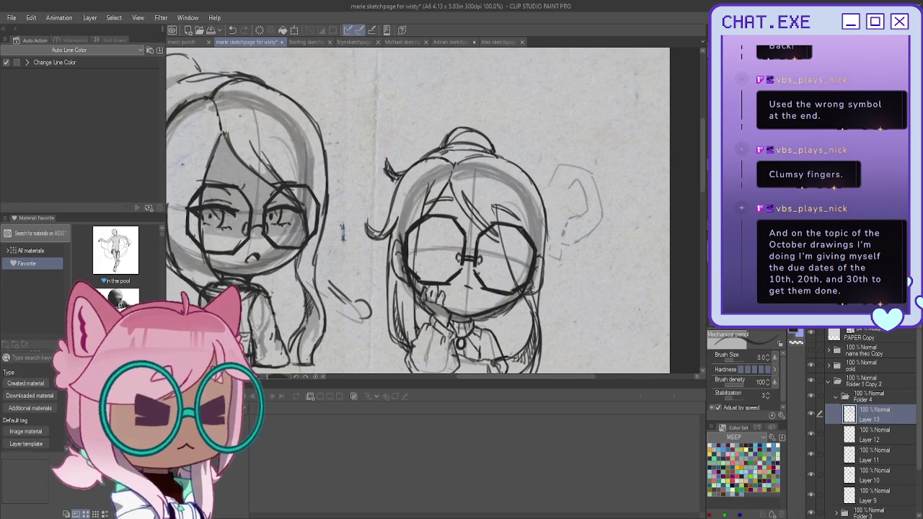
- On a new layer, draw a thick dark hexagon at brush size 20 beside the chibi
key("ctrl+shift+n")
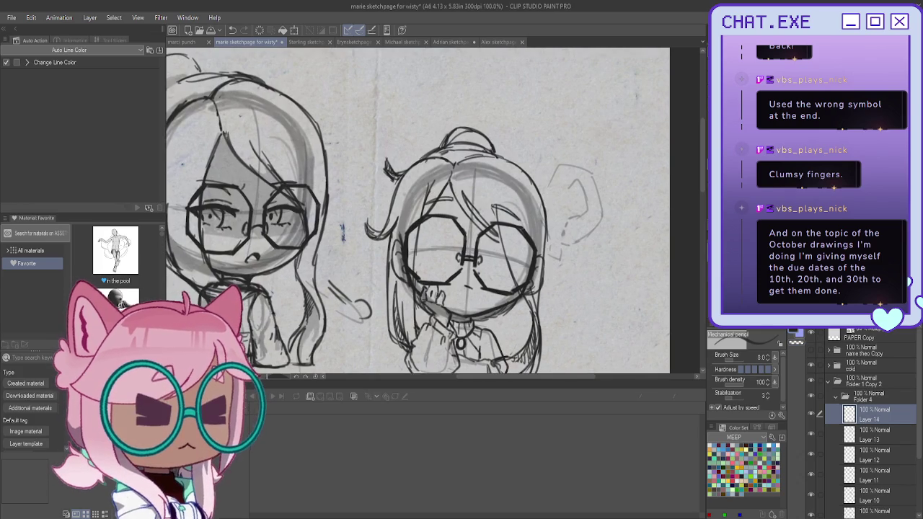
key("bracketright")
key("bracketright")
key("bracketright")
mouse_move(627, 164)
left_mouse_down()
mouse_move(629, 211)
mouse_move(599, 235)
left_mouse_up()
mouse_move(626, 165)
left_mouse_down()
mouse_move(573, 147)
mouse_move(630, 161)
mouse_move(633, 204)
mouse_move(590, 241)
left_mouse_up()
mouse_move(566, 147)
left_mouse_down()
mouse_move(547, 185)
mouse_move(554, 232)
left_mouse_up()
mouse_move(542, 190)
left_mouse_down()
mouse_move(556, 233)
mouse_move(577, 241)
mouse_move(621, 219)
mouse_move(602, 240)
left_mouse_up()
mouse_move(631, 211)
left_mouse_down()
mouse_move(611, 240)
mouse_move(577, 249)
mouse_move(548, 218)
mouse_move(555, 245)
left_mouse_up()
mouse_move(564, 146)
left_mouse_down()
mouse_move(542, 194)
mouse_move(581, 144)
mouse_move(623, 160)
mouse_move(626, 217)
left_mouse_up()
mouse_move(624, 160)
left_mouse_down()
mouse_move(633, 233)
mouse_move(602, 258)
mouse_move(547, 244)
mouse_move(537, 201)
mouse_move(554, 254)
mouse_move(634, 216)
mouse_move(617, 245)
left_mouse_up()
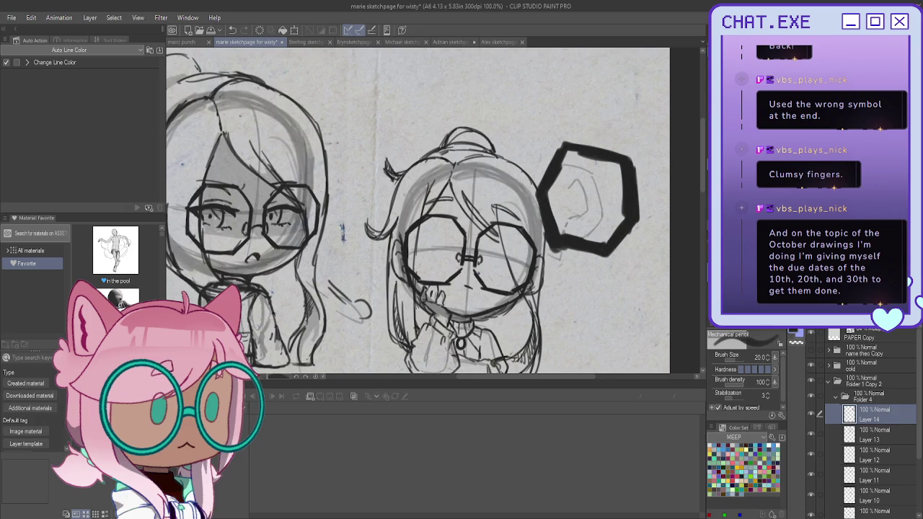
- Transform the hexagon to stretch it taller and move it up and slightly right
key("ctrl+t")
left_click_drag(586, 141, 587, 122)
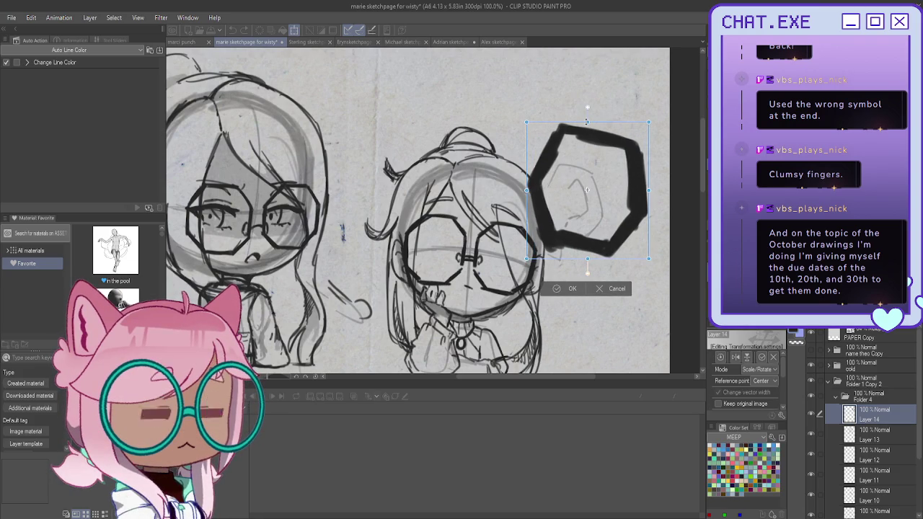
left_click_drag(586, 217, 590, 178)
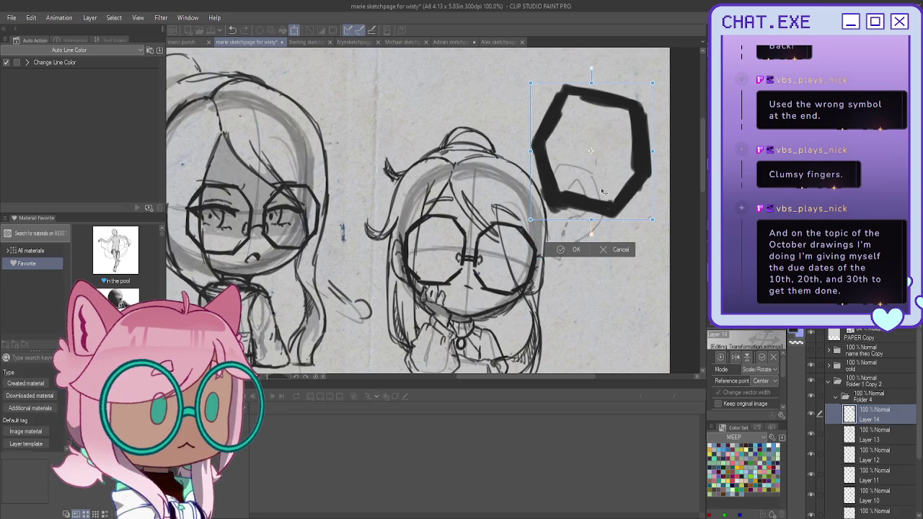
left_click_drag(604, 191, 609, 183)
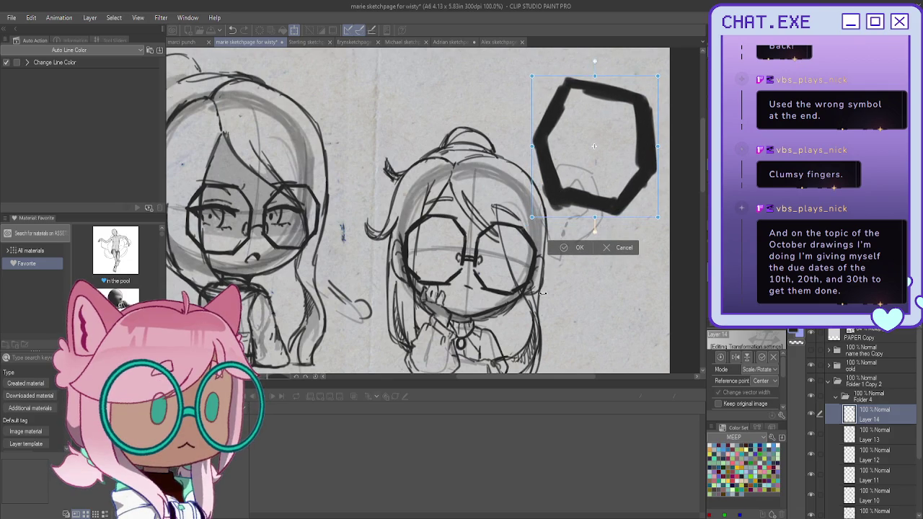
key("Return")
scroll(577, 214, "up", 1)
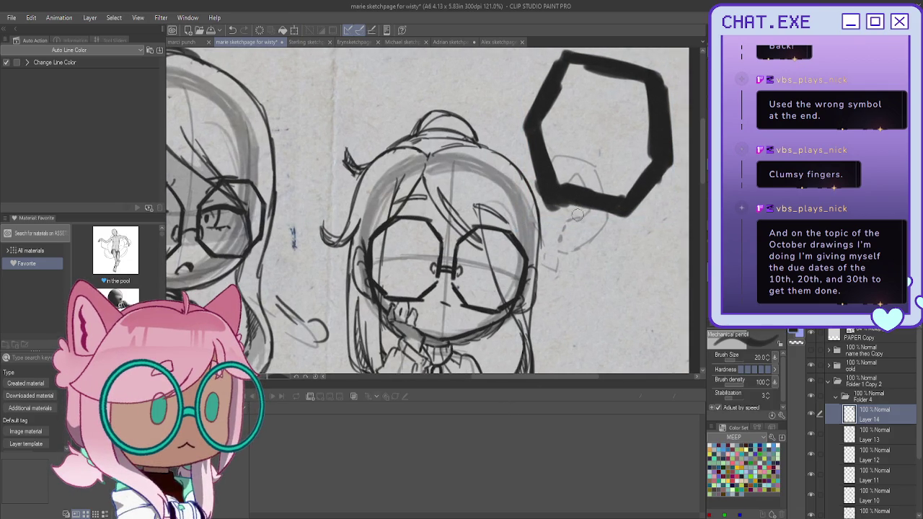
- Add a solid pointed tail at the hexagon's lower-left corner
left_click_drag(575, 201, 553, 230)
mouse_move(576, 198)
left_mouse_down()
mouse_move(549, 235)
mouse_move(574, 218)
mouse_move(548, 238)
left_mouse_up()
left_click_drag(605, 199, 550, 240)
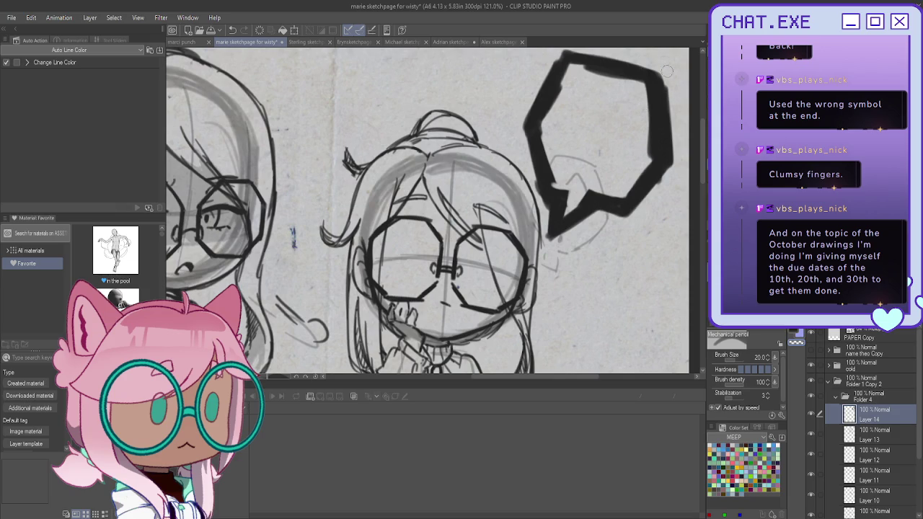
- At brush size 8, draw a large and a small question mark inside the bubble
key("bracketleft")
key("bracketleft")
key("bracketleft")
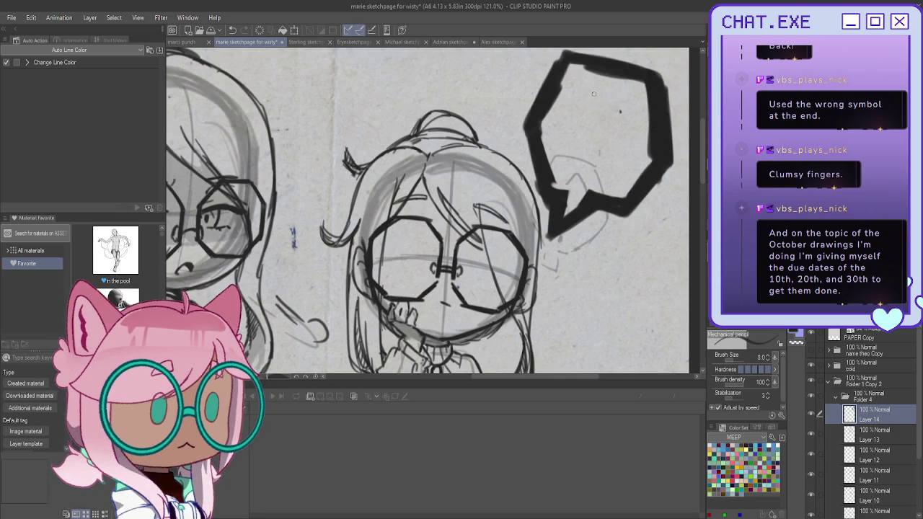
left_click_drag(606, 90, 618, 130)
mouse_move(611, 90)
left_mouse_down()
mouse_move(579, 107)
mouse_move(583, 98)
left_mouse_up()
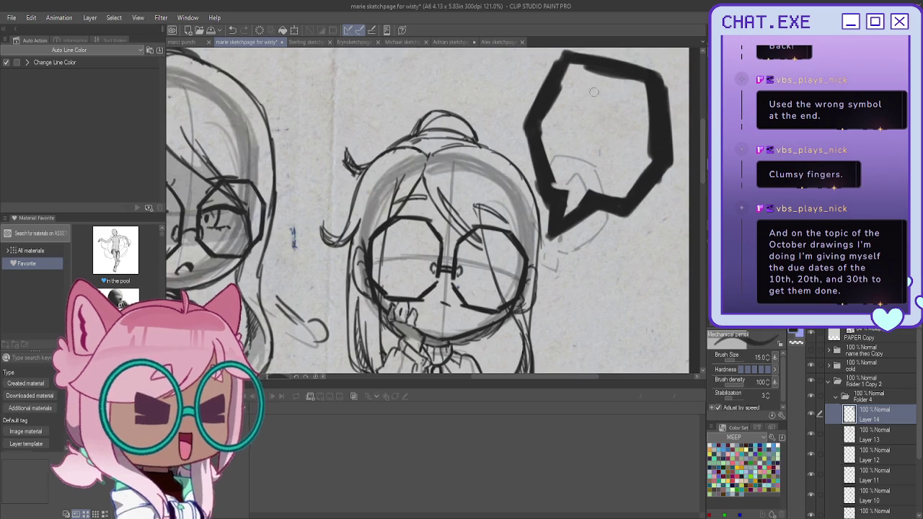
mouse_move(588, 97)
left_mouse_down()
mouse_move(617, 123)
mouse_move(589, 132)
mouse_move(585, 144)
left_mouse_up()
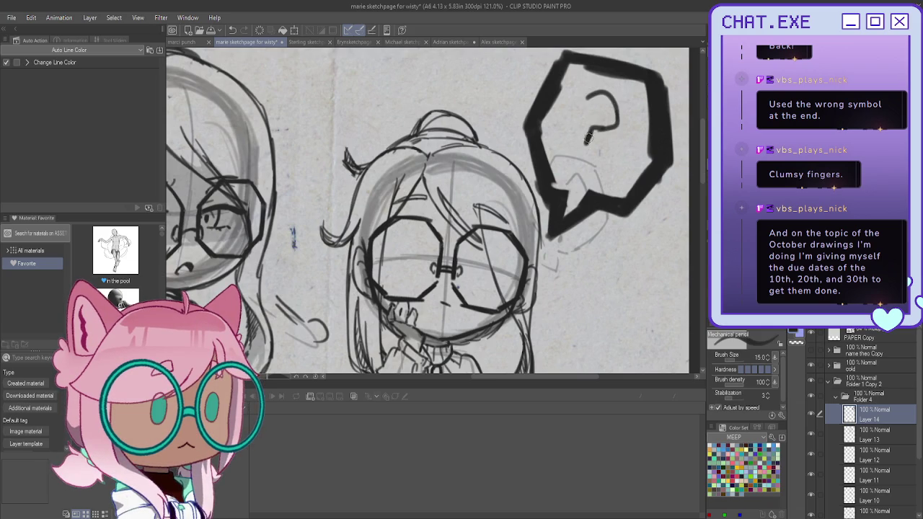
mouse_move(584, 105)
left_mouse_down()
mouse_move(580, 160)
mouse_move(609, 170)
left_mouse_up()
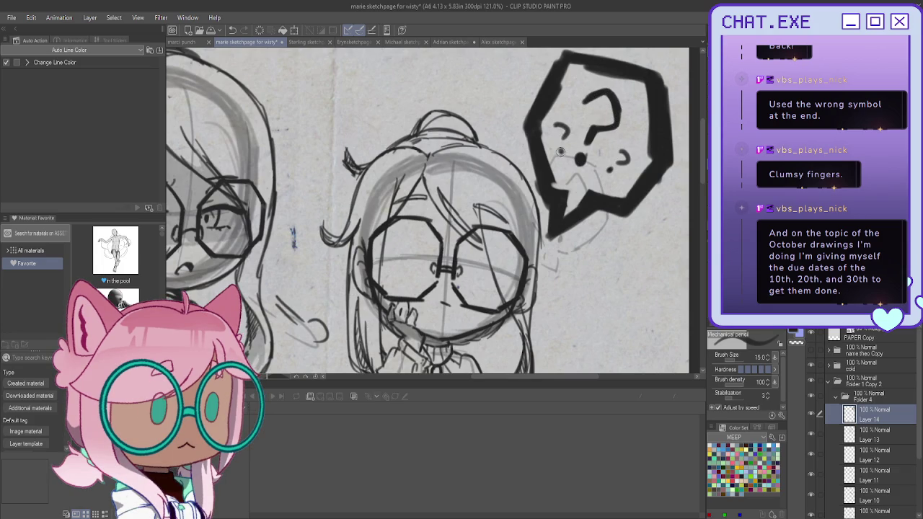
left_click_drag(553, 126, 561, 157)
mouse_move(551, 124)
left_mouse_down()
mouse_move(566, 140)
mouse_move(566, 131)
mouse_move(560, 154)
left_mouse_up()
key("ctrl+z")
key("ctrl+z")
- Collapse Folder 4 and create a new folder above Folder 3
scroll(555, 137, "down", 3)
scroll(555, 137, "down", 2)
scroll(526, 263, "down", 3)
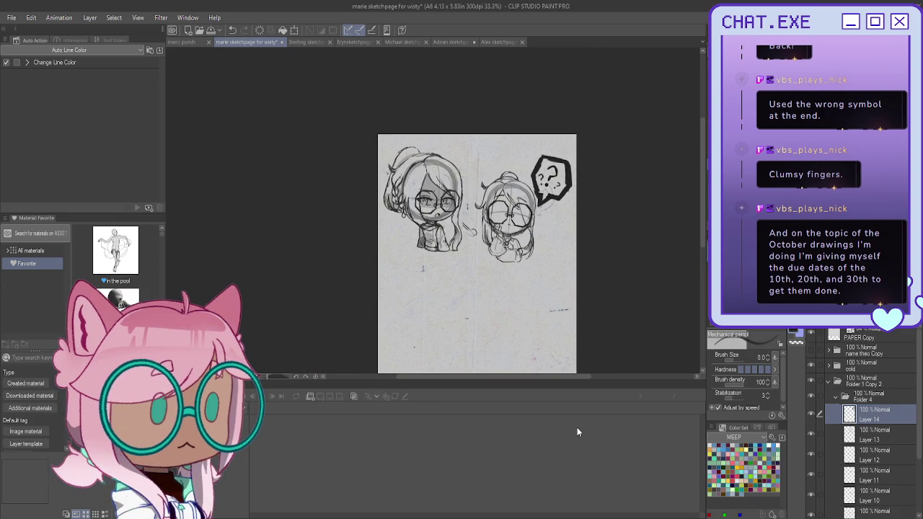
left_click(835, 397)
left_click(862, 414)
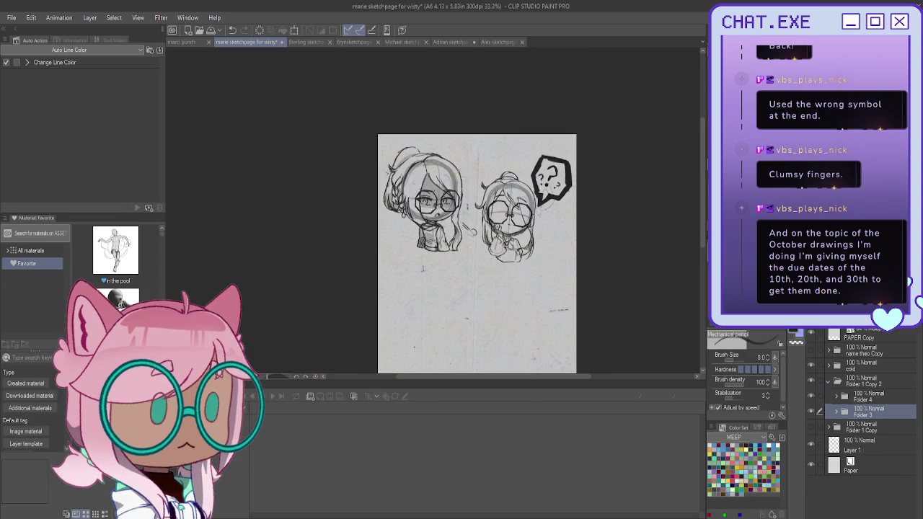
left_click(843, 323)
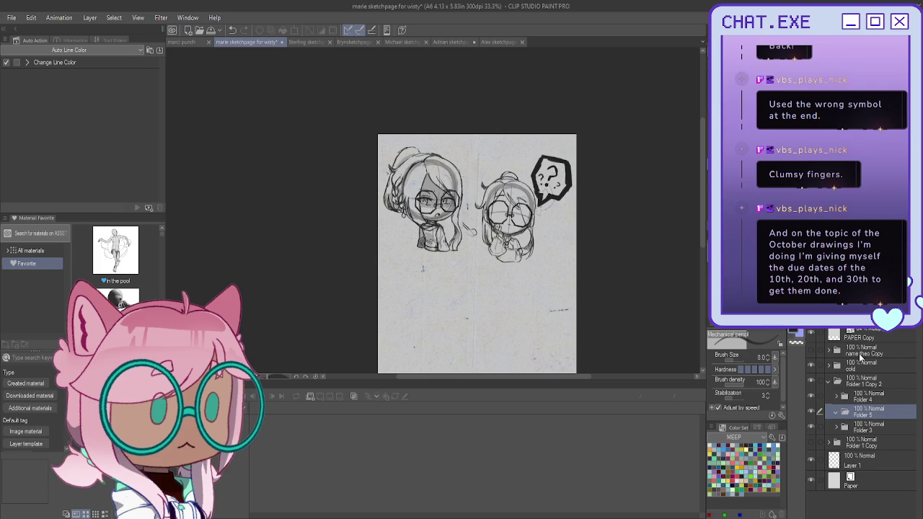
- Sketch faint pencil strokes on the second chibi's lower hair
left_click(828, 365)
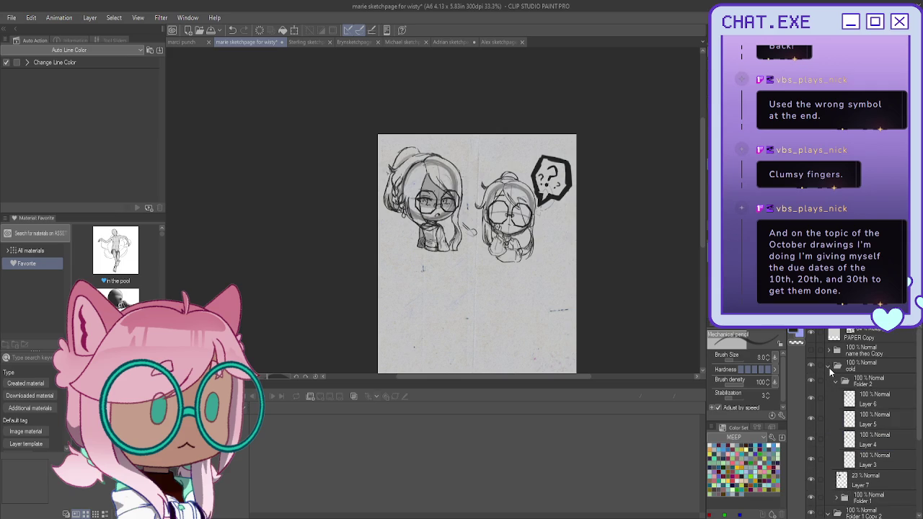
left_click(829, 366)
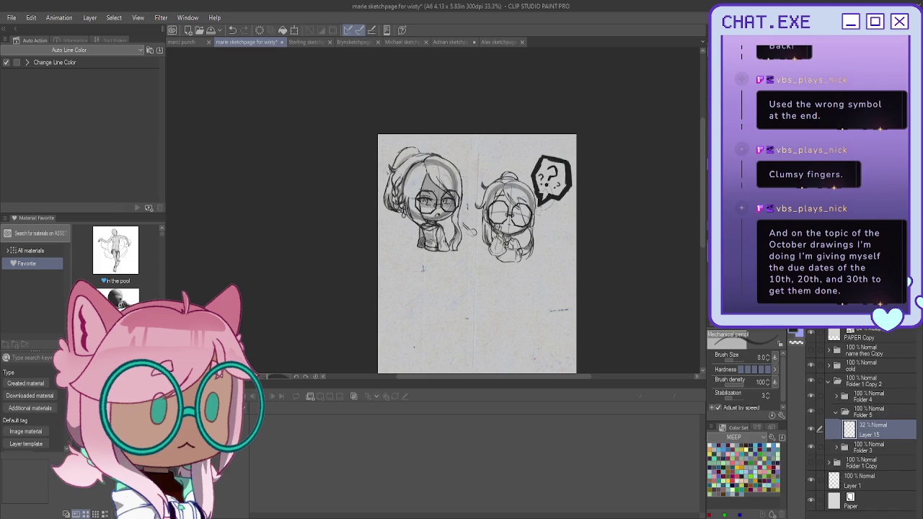
scroll(503, 231, "up", 3)
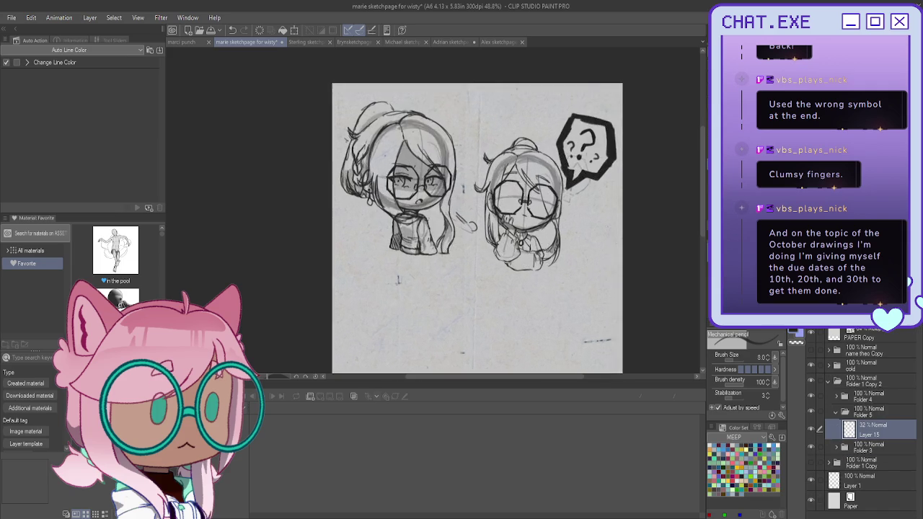
scroll(503, 231, "up", 1)
scroll(503, 230, "up", 1)
mouse_move(559, 268)
left_mouse_down()
mouse_move(554, 290)
mouse_move(542, 280)
left_mouse_up()
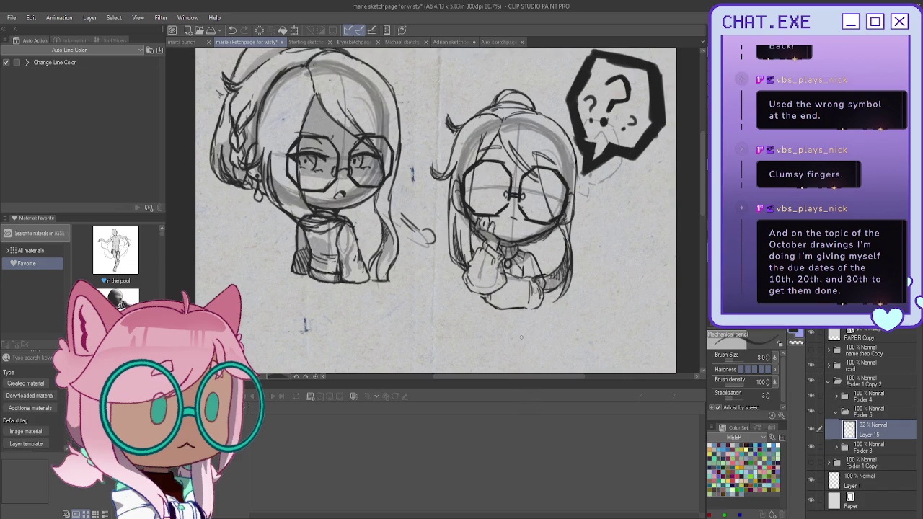
- Zoom out, toggle Folder 5's visibility to compare, and select Folder 1 Copy 2
scroll(522, 294, "up", 1)
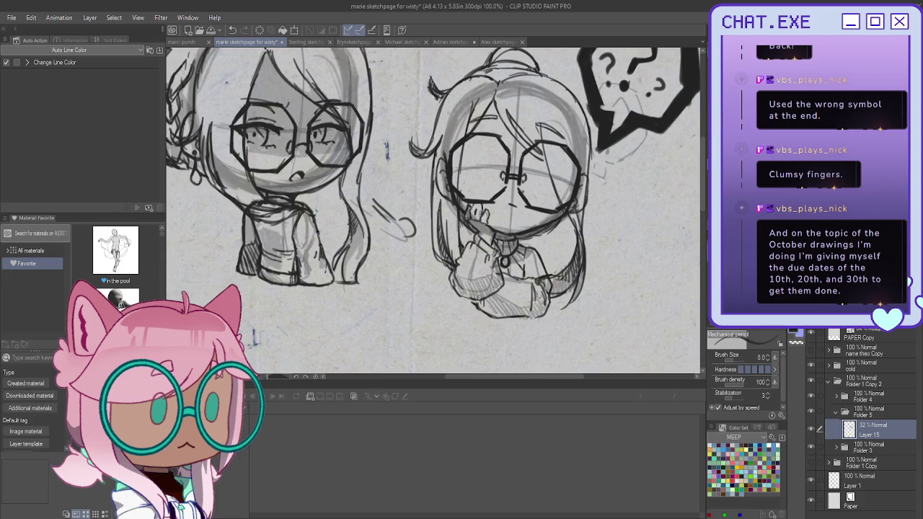
key("ctrl+minus")
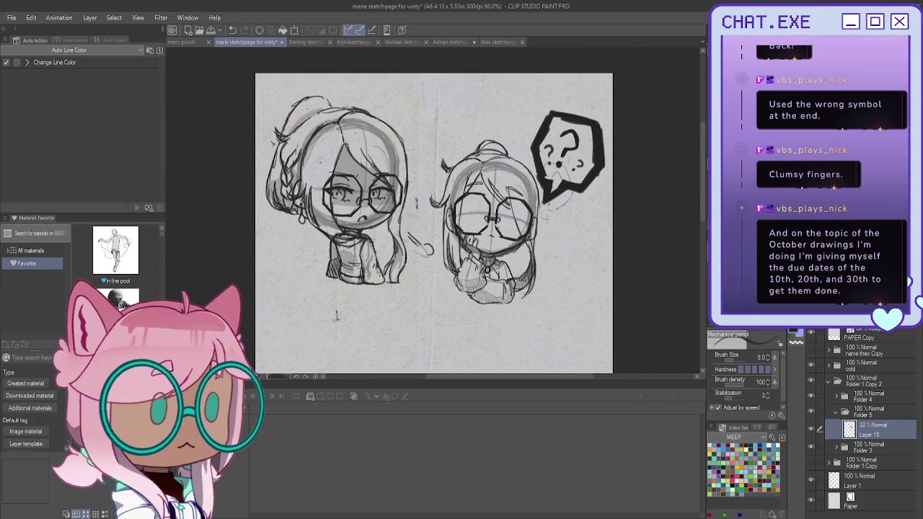
left_click(835, 412)
left_click(812, 412)
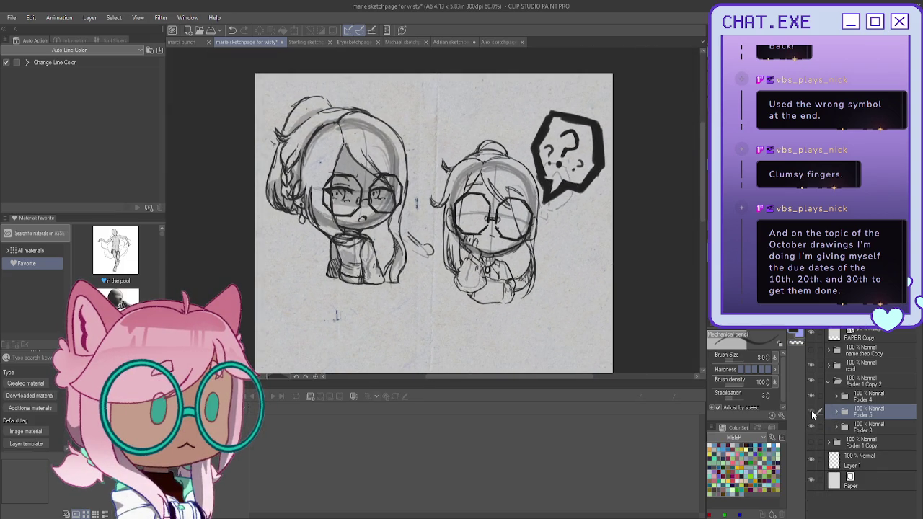
left_click(865, 380)
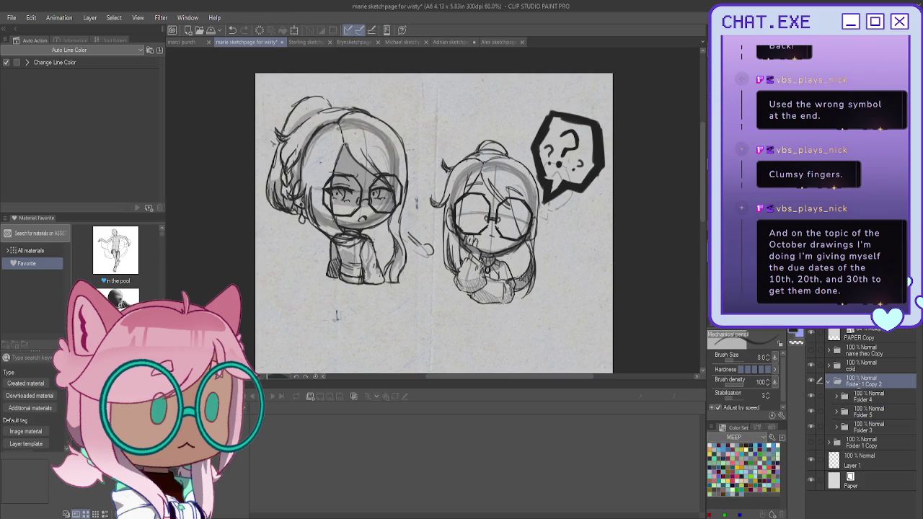
- Enlarge the bubbled chibi sketch slightly and move it down-left below the Marie title
double_click(854, 382)
key("ctrl+minus")
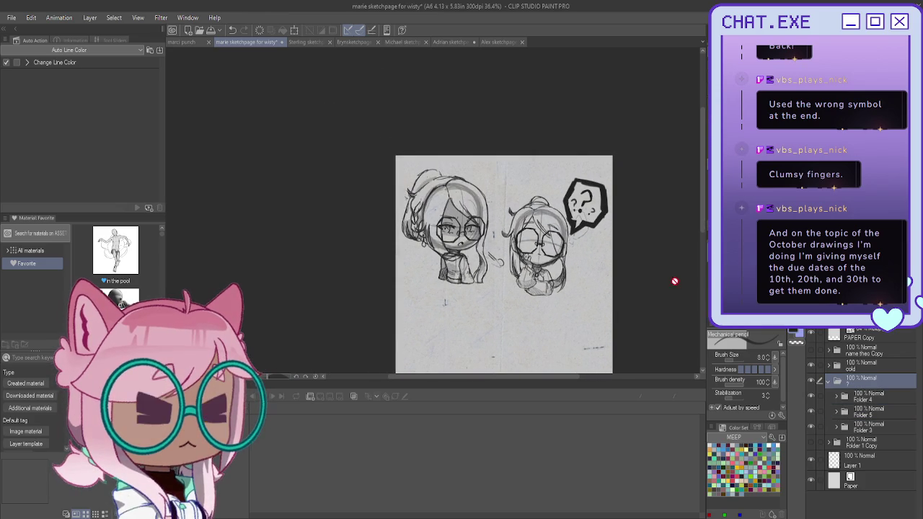
key("ctrl+minus")
key("ctrl+t")
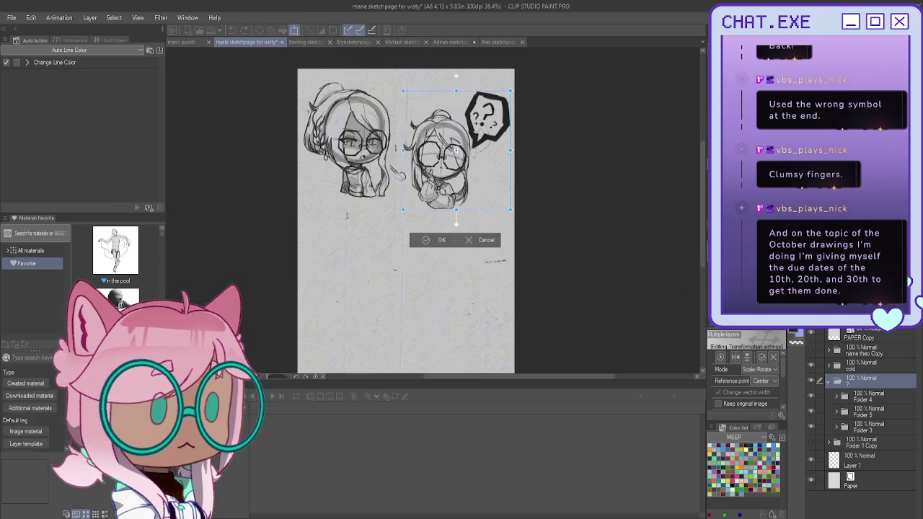
left_click(468, 244)
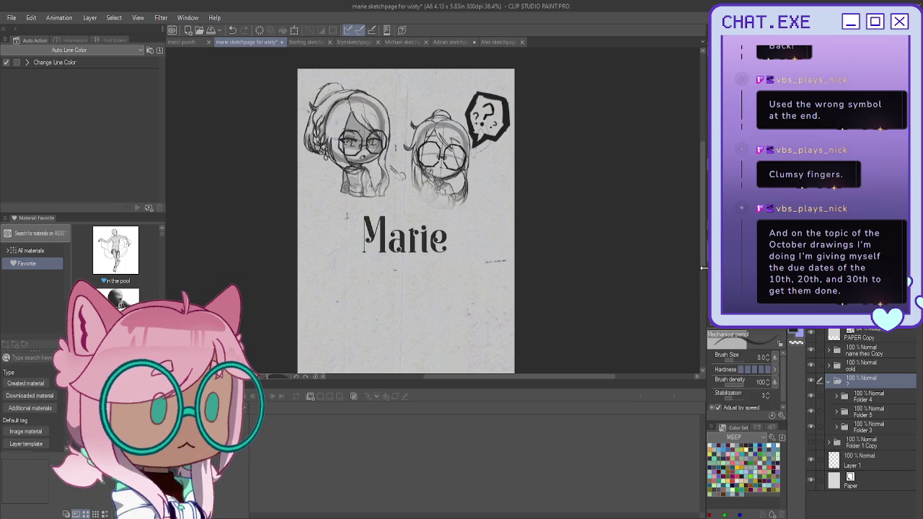
key("ctrl+t")
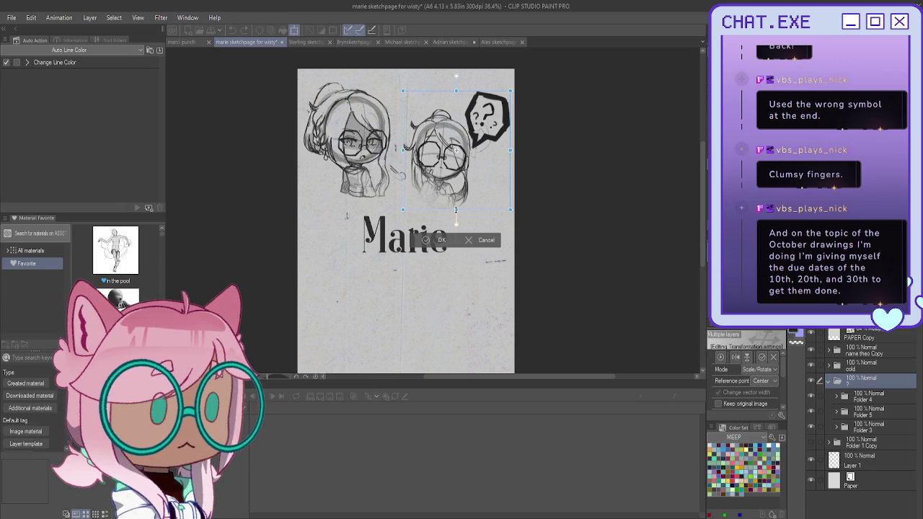
left_click_drag(456, 209, 456, 228)
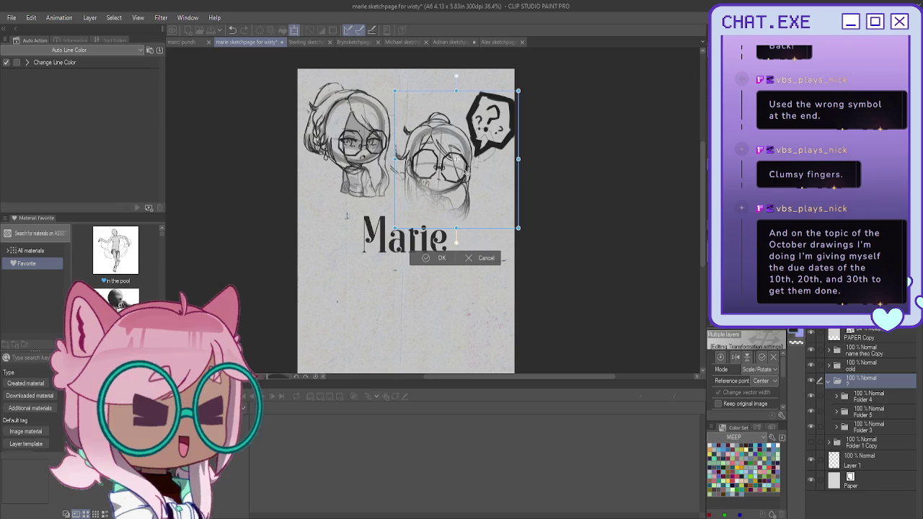
mouse_move(461, 153)
left_mouse_down()
mouse_move(371, 301)
mouse_move(456, 310)
mouse_move(467, 262)
left_mouse_up()
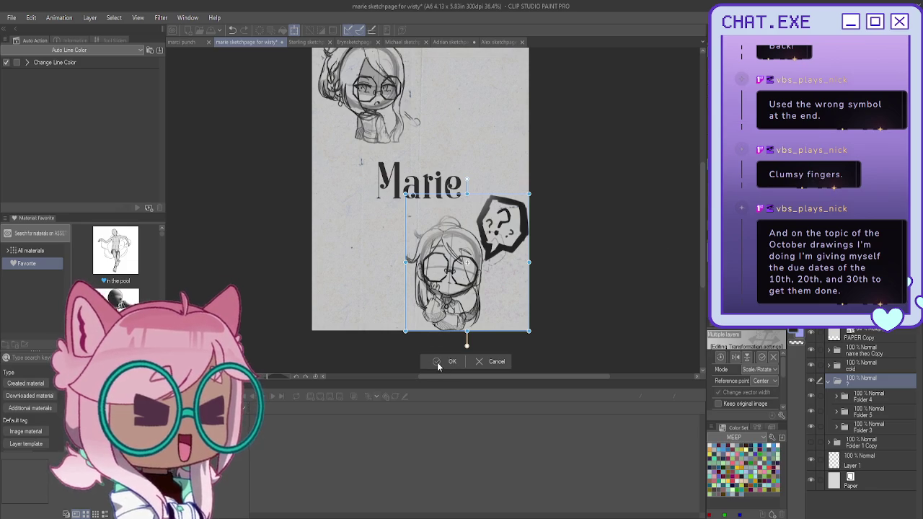
key("Return")
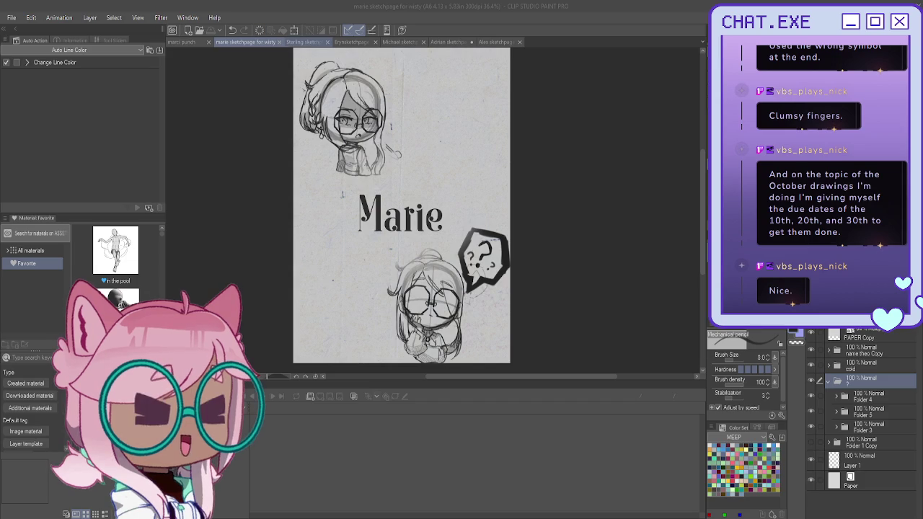
- Switch to the Sterling sketch page
left_click(310, 41)
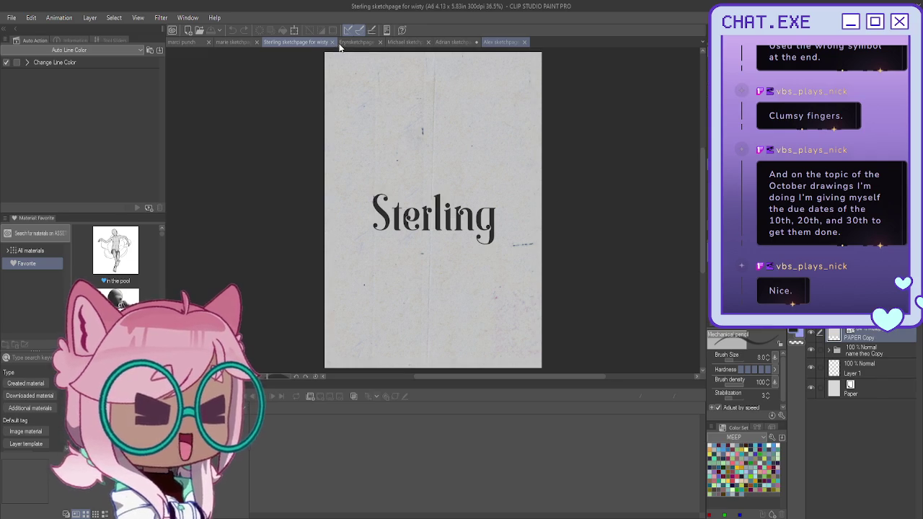
- Close the Michael, Alex, Eryn and Sterling page tabs in turn, leaving Adrian open
left_click_drag(340, 45, 339, 46)
left_click(462, 45)
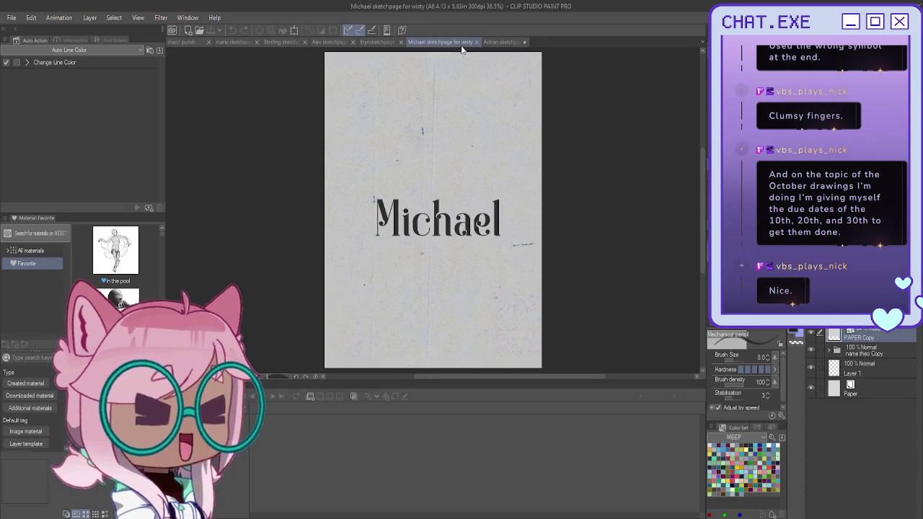
left_click(476, 42)
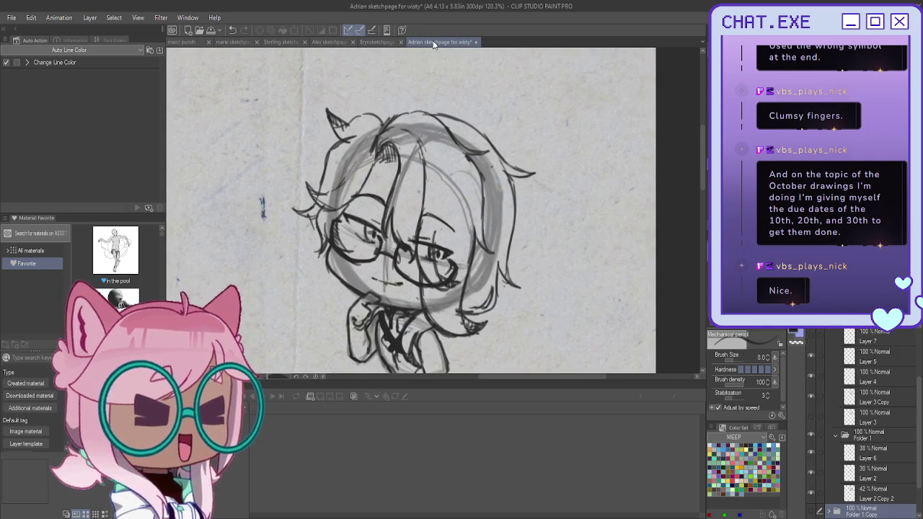
left_click(326, 42)
left_click(374, 42)
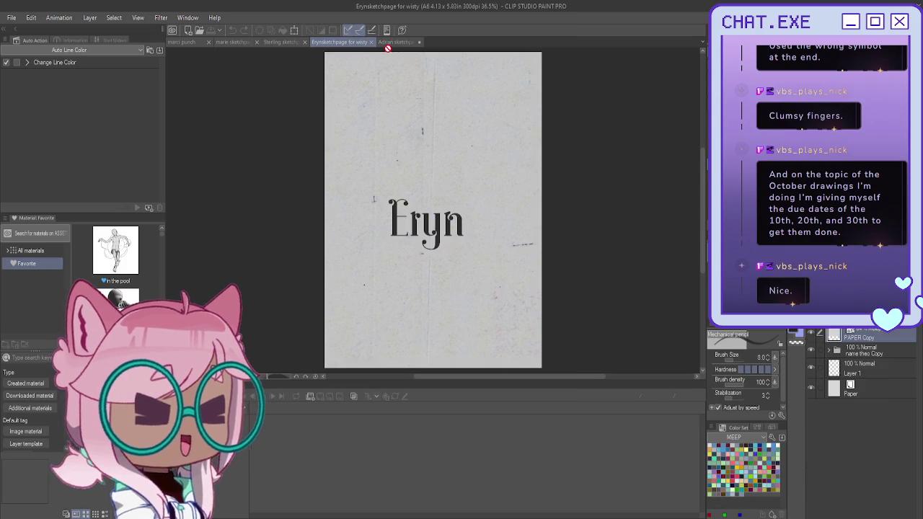
left_click(370, 42)
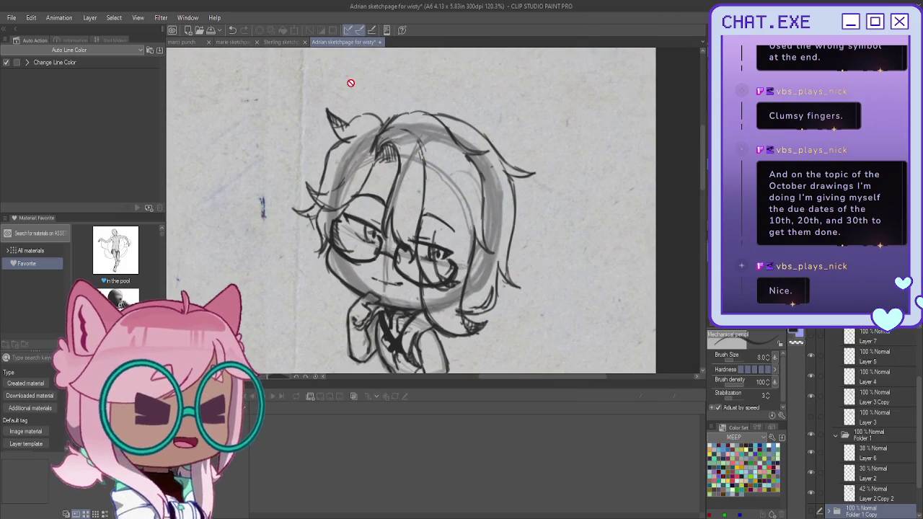
left_click(307, 42)
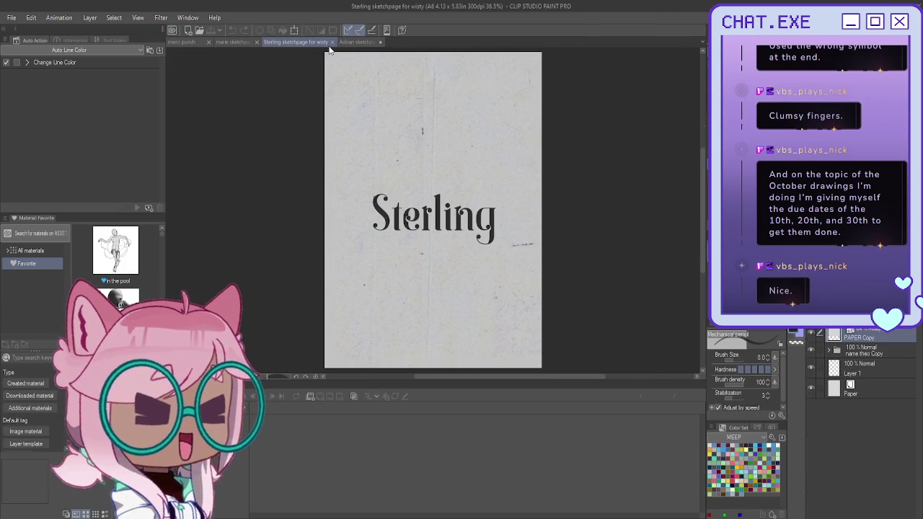
left_click(331, 42)
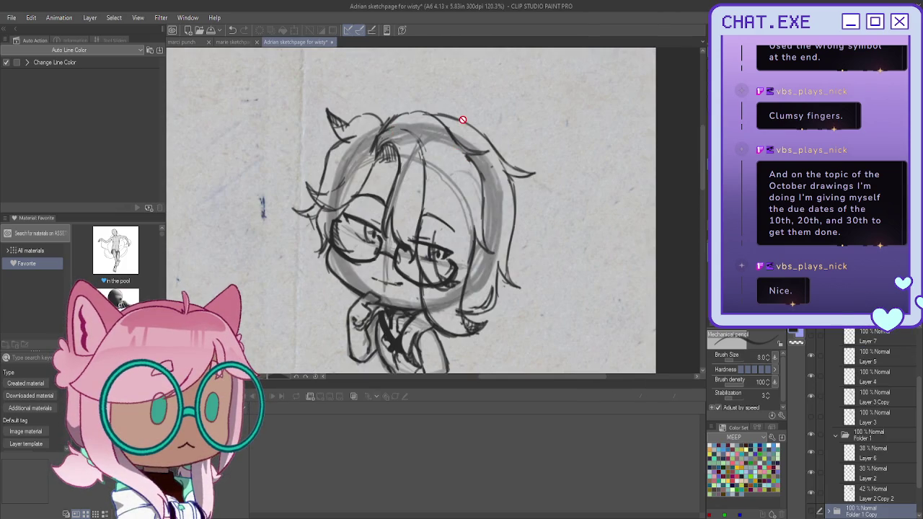
- Toggle the body sketch lines' visibility to check them, and make Layer 7 Copy active
scroll(602, 129, "down", 3)
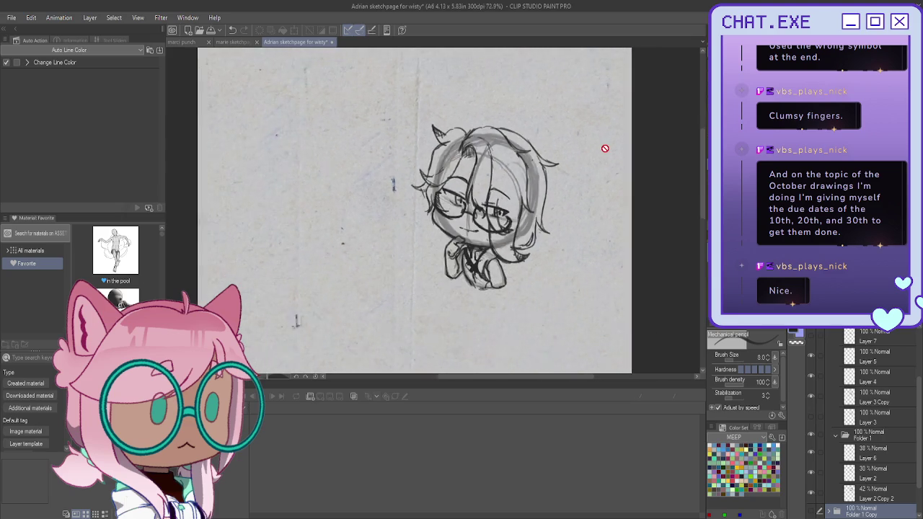
scroll(604, 149, "down", 2)
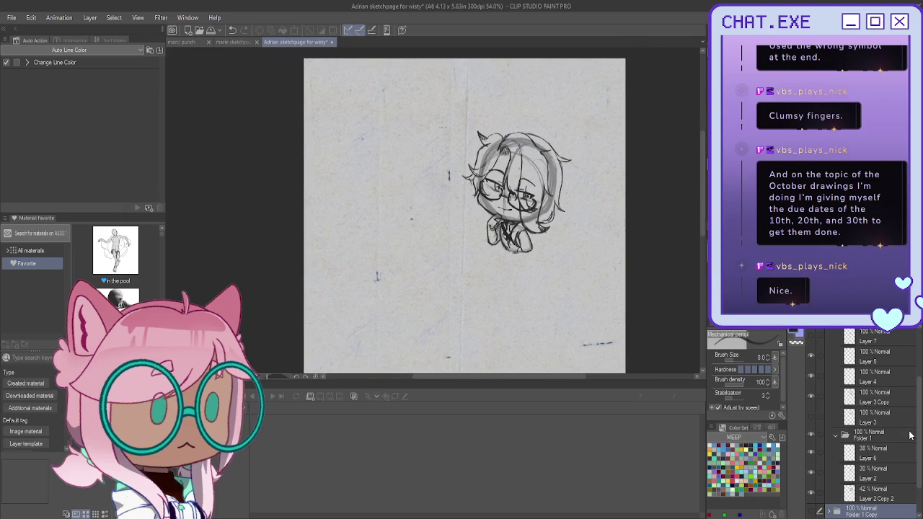
scroll(827, 456, "down", 2)
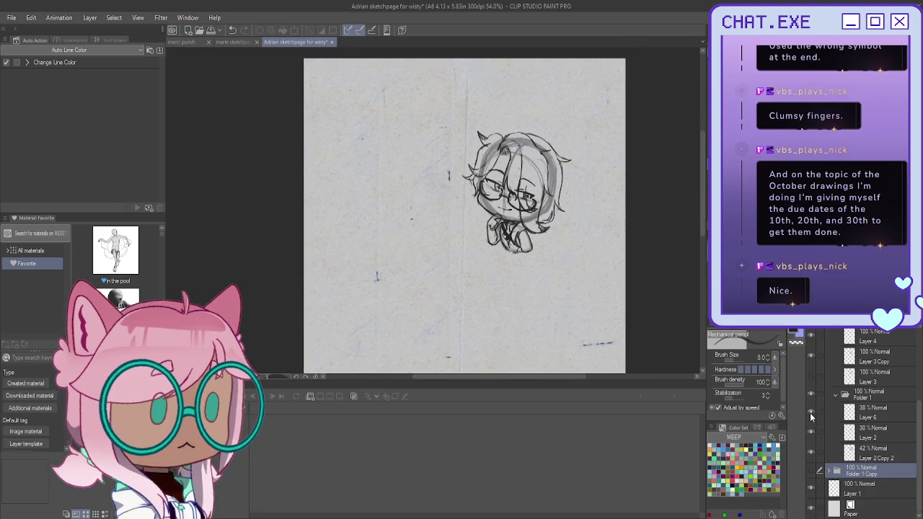
scroll(809, 415, "up", 2)
scroll(809, 411, "up", 2)
scroll(809, 407, "up", 2)
left_click(810, 377)
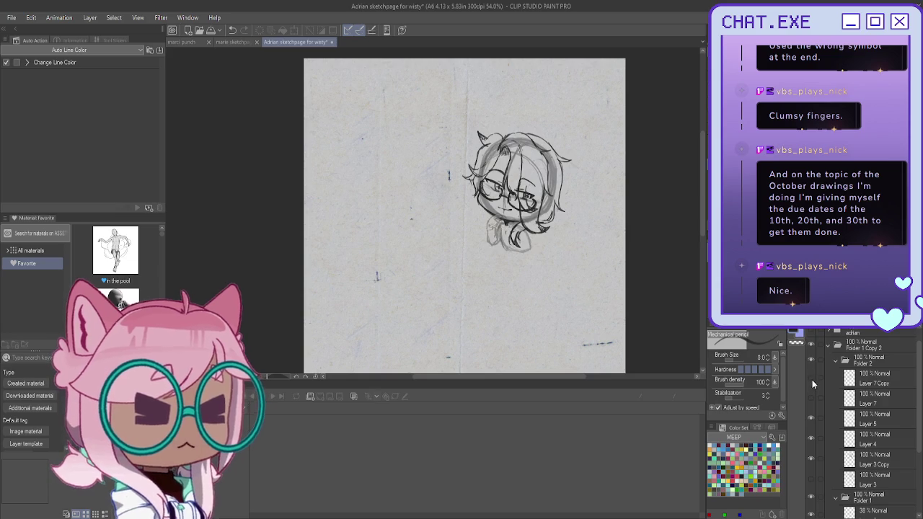
left_click(865, 382)
- Toggle the arm/body and hair/face layers to compare, then make Layer 3 Copy active
scroll(503, 209, "up", 2)
scroll(503, 209, "up", 2)
scroll(501, 195, "up", 1)
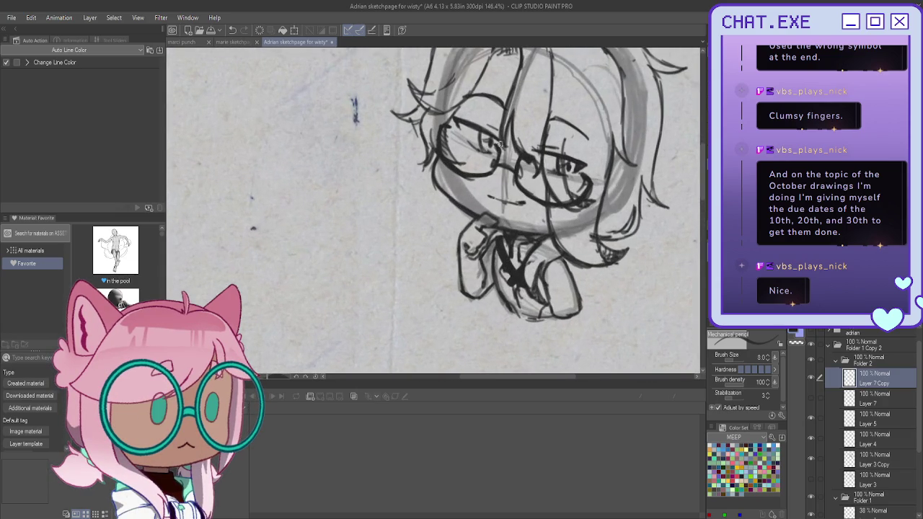
scroll(501, 108, "up", 1)
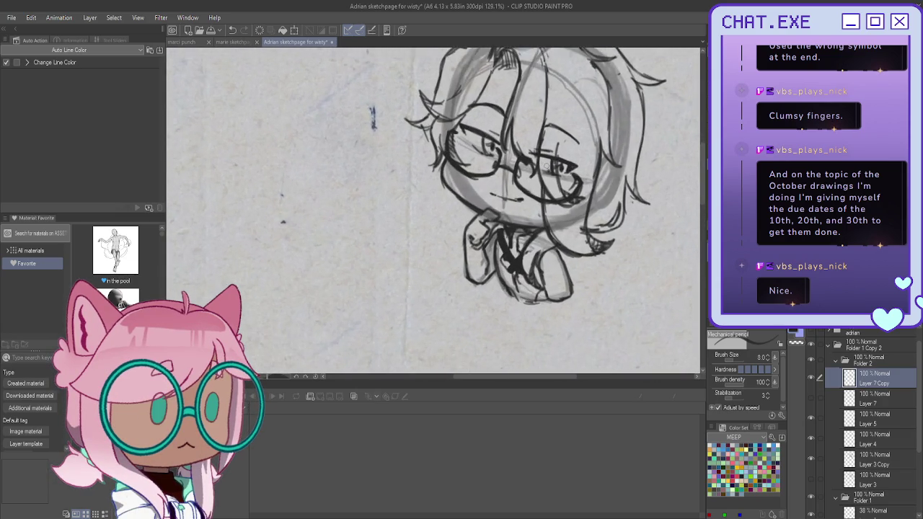
left_click(810, 377)
left_click(810, 398)
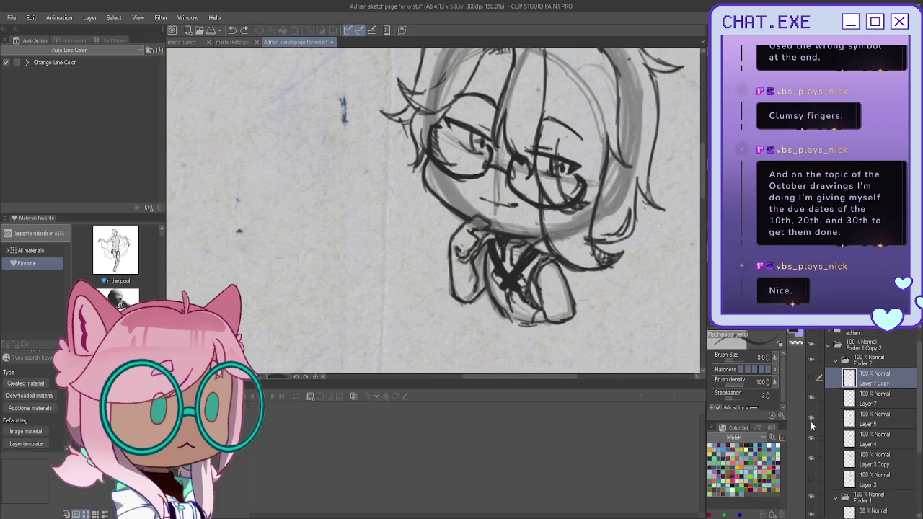
left_click(811, 458)
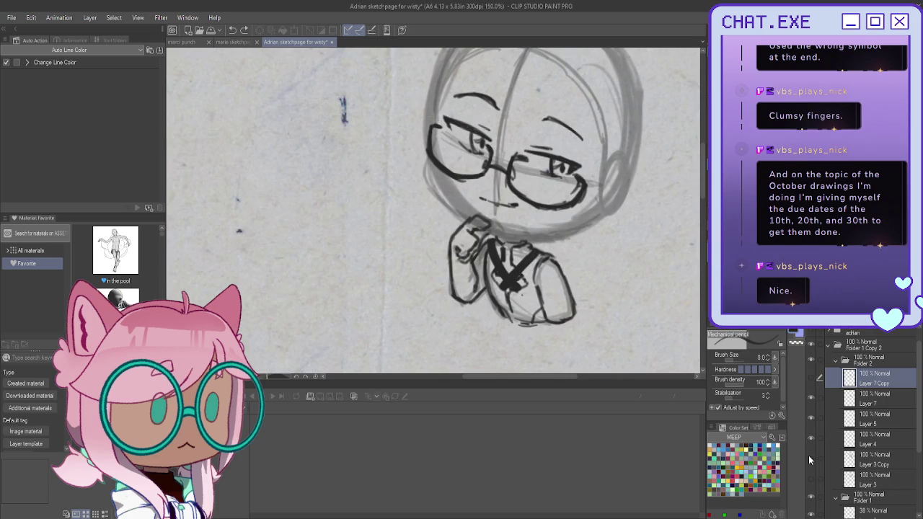
left_click(810, 458)
left_click(846, 460)
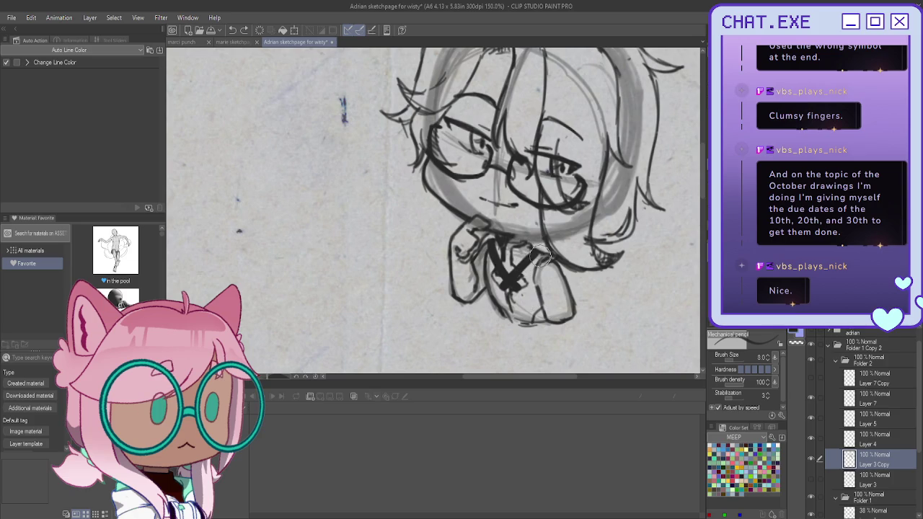
- Draw loose strands at the lower right of the hair, undoing the unsatisfying strokes
scroll(534, 213, "up", 1)
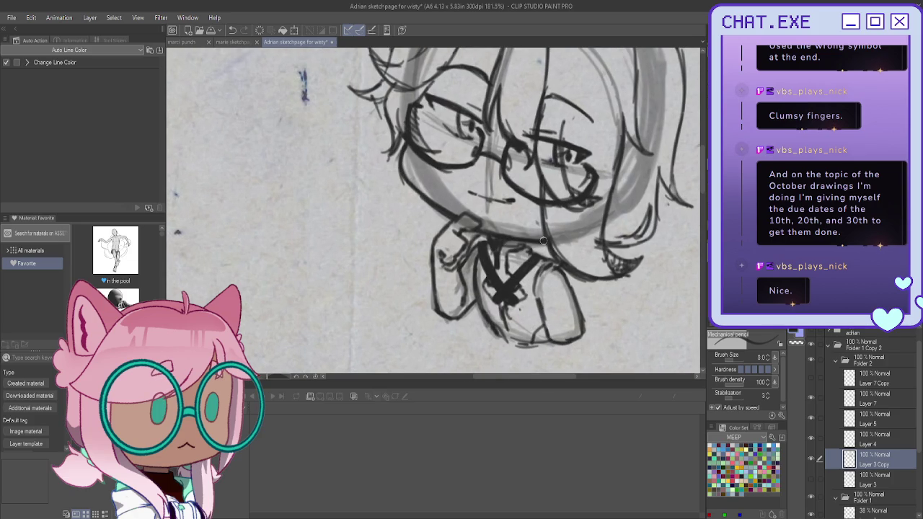
scroll(561, 259, "down", 2)
scroll(555, 216, "down", 2)
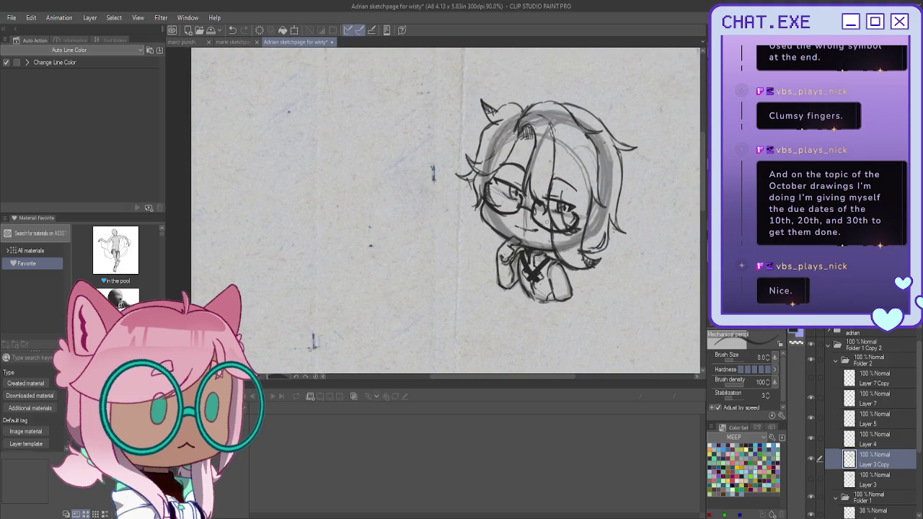
scroll(432, 209, "up", 2)
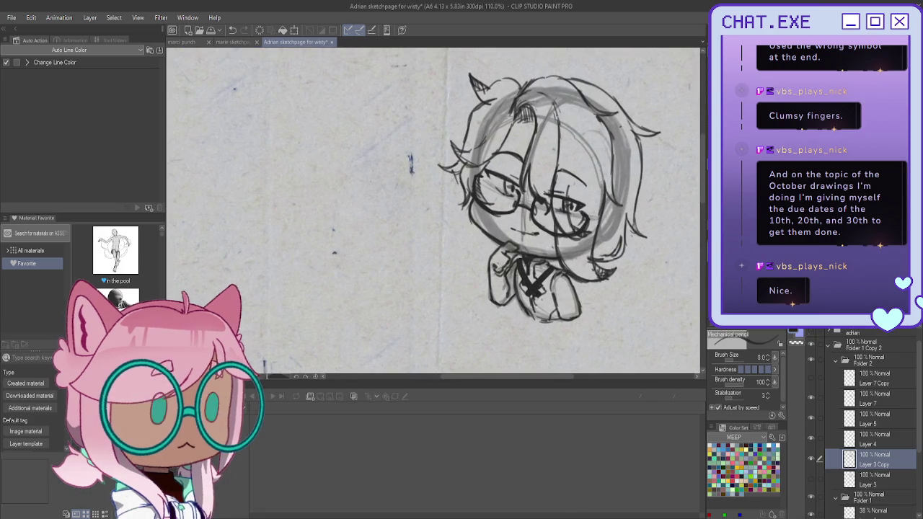
left_click(810, 459)
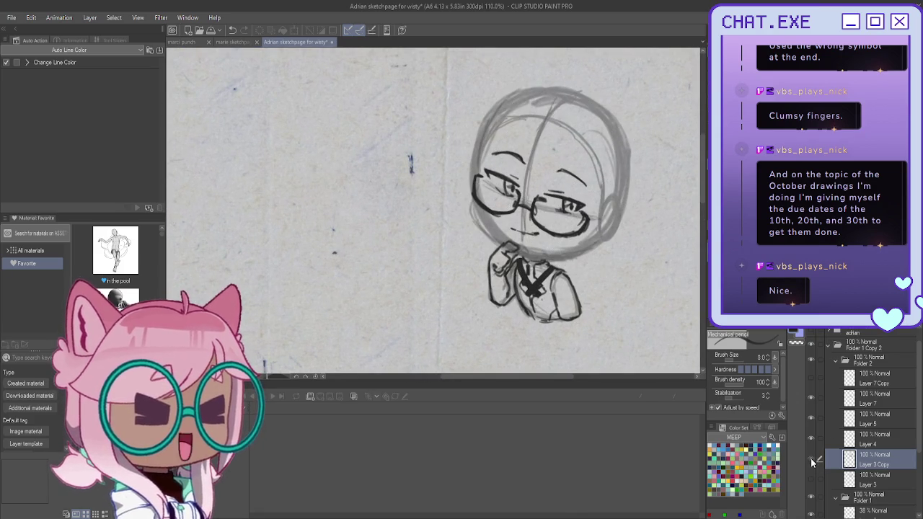
left_click(810, 479)
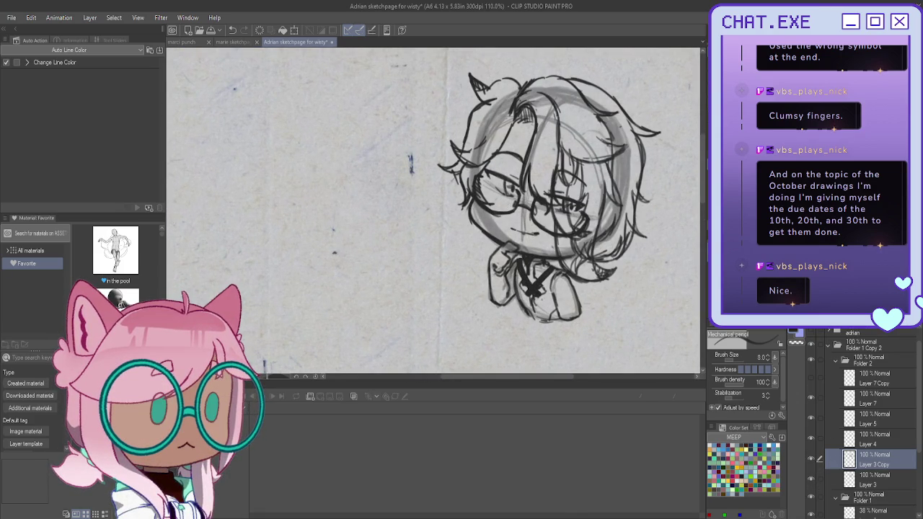
mouse_move(625, 216)
left_mouse_down()
mouse_move(609, 264)
mouse_move(595, 267)
left_mouse_up()
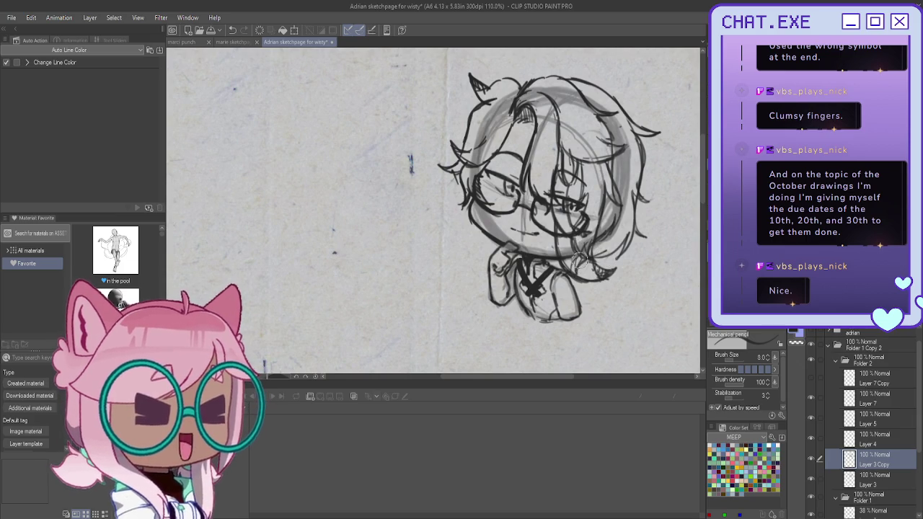
left_click_drag(631, 213, 599, 259)
key("ctrl+z")
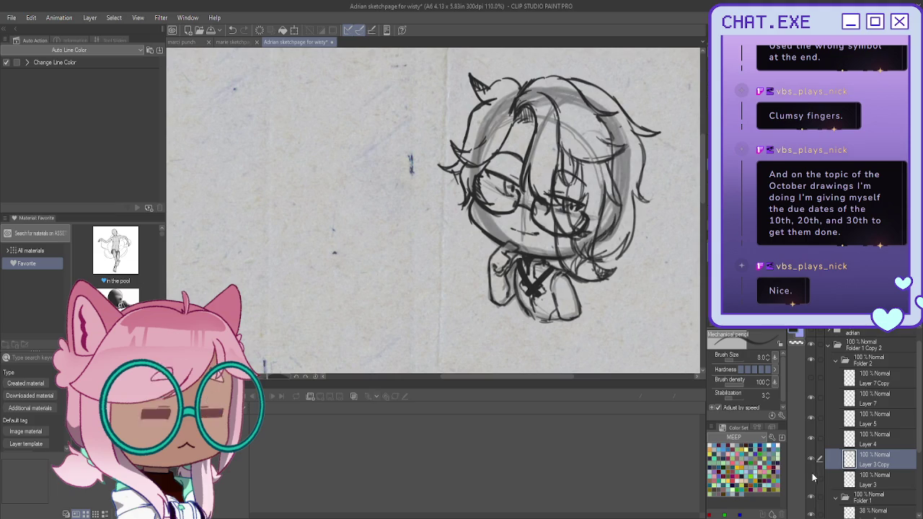
key("ctrl+z")
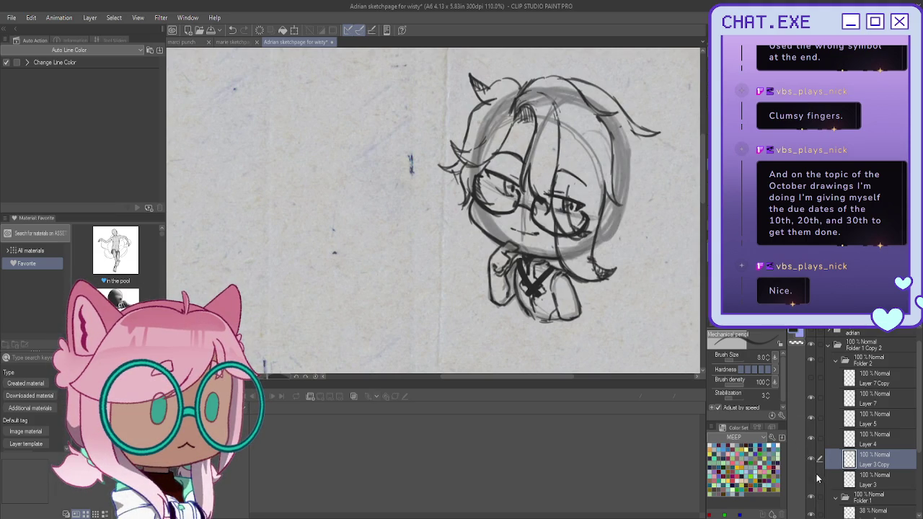
- Redo the hair strokes, then redraw dark strands with a small tuft along the right hair edge
key("ctrl+y")
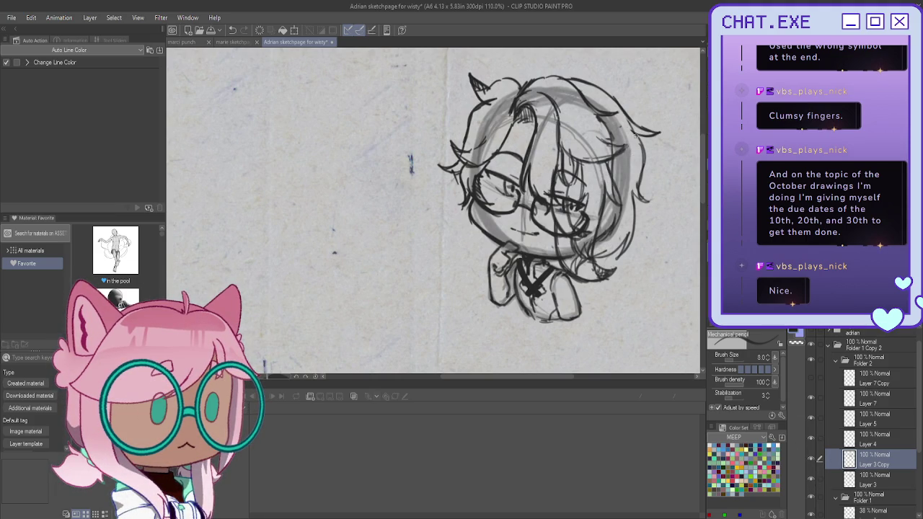
mouse_move(639, 140)
left_mouse_down()
mouse_move(637, 197)
mouse_move(652, 203)
mouse_move(634, 208)
mouse_move(614, 260)
left_mouse_up()
left_click_drag(629, 229, 598, 257)
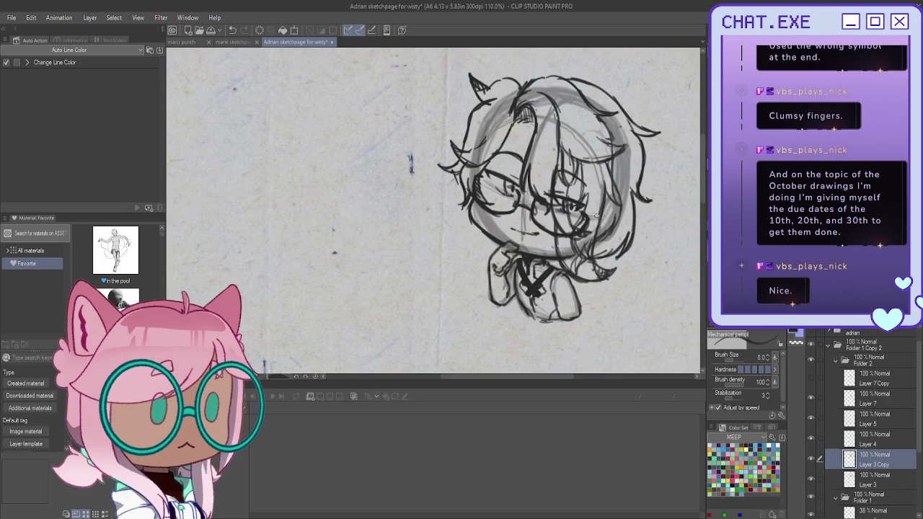
key("ctrl+z")
key("ctrl+z")
key("ctrl+z")
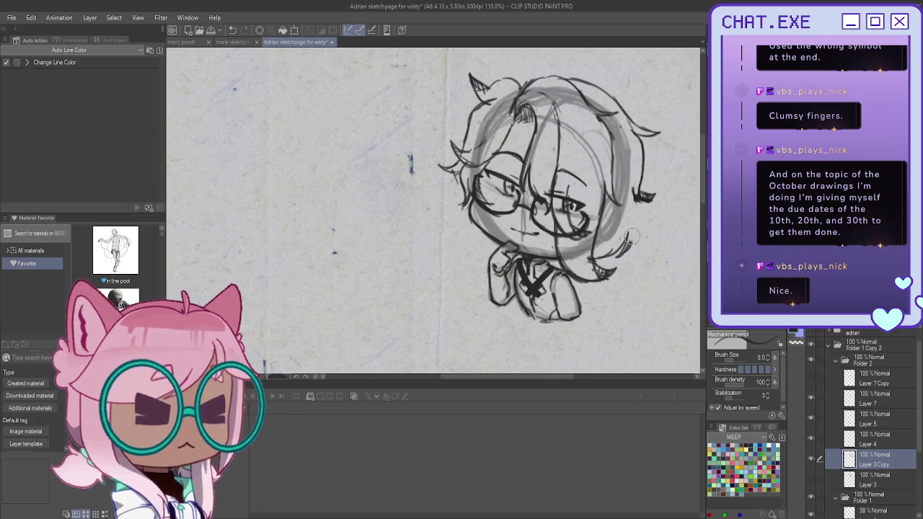
left_click_drag(636, 196, 624, 251)
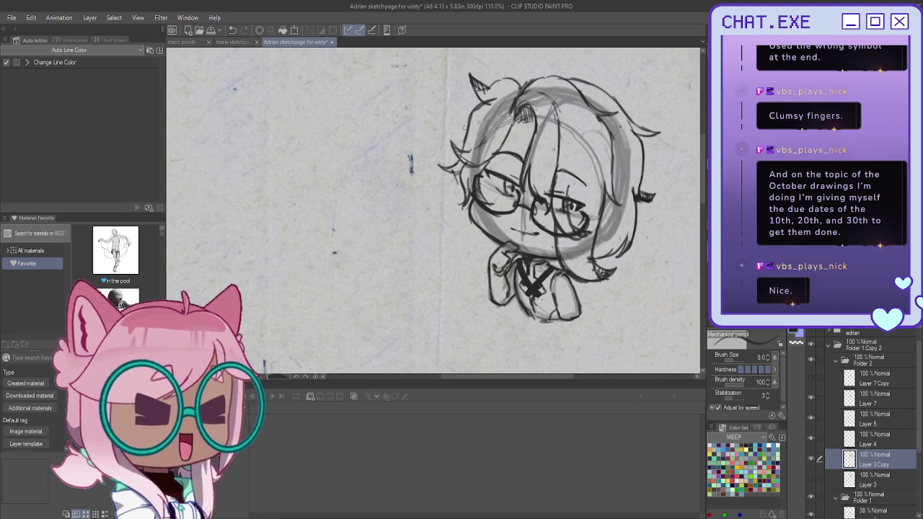
scroll(520, 81, "up", 2)
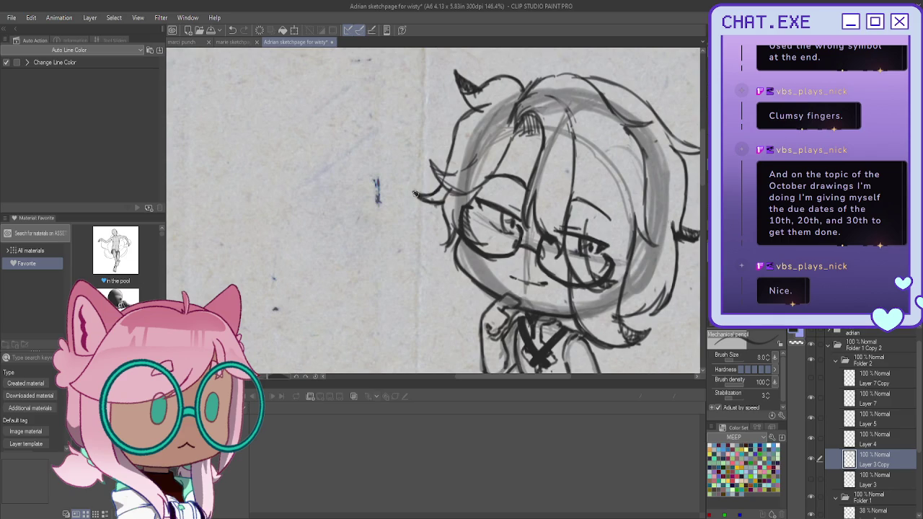
scroll(419, 220, "down", 2)
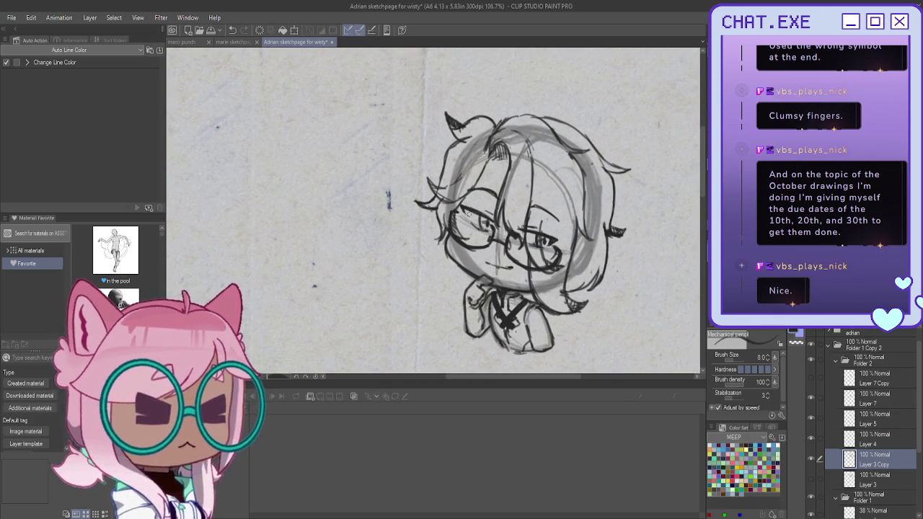
scroll(504, 129, "up", 2)
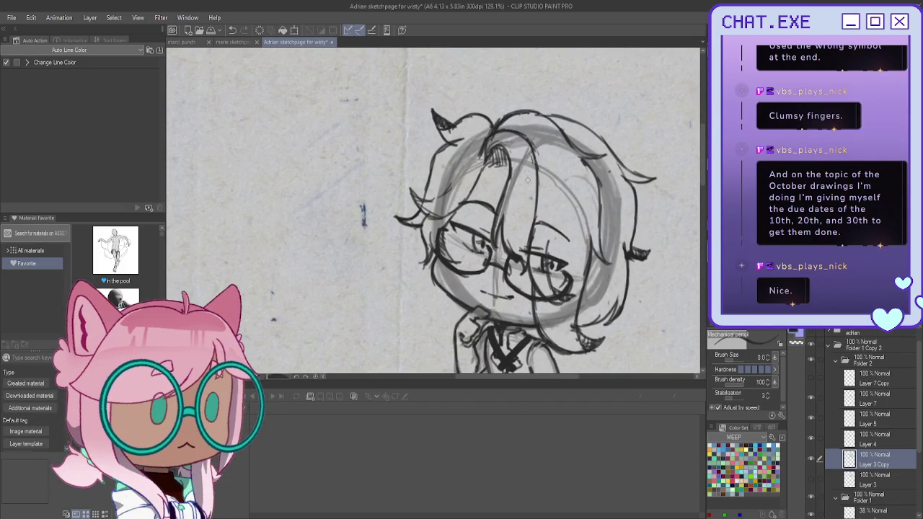
scroll(481, 89, "down", 3)
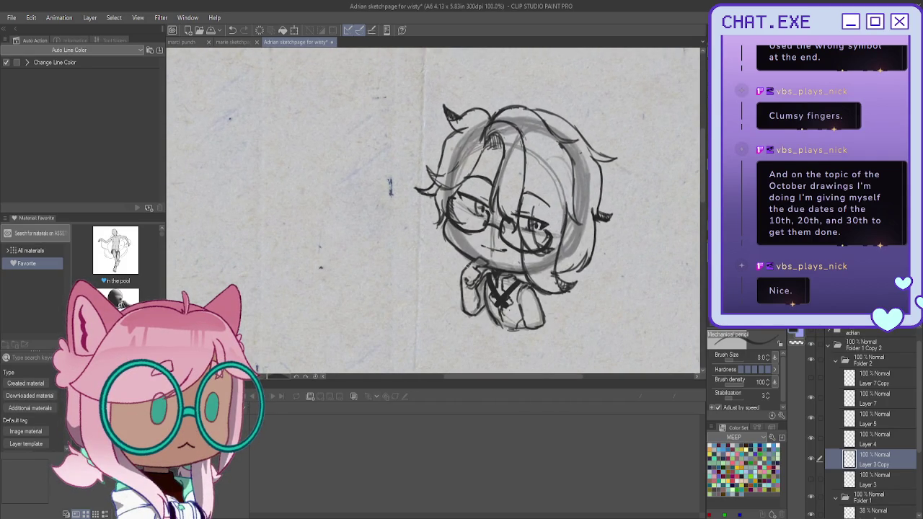
scroll(533, 130, "down", 2)
scroll(533, 130, "down", 1)
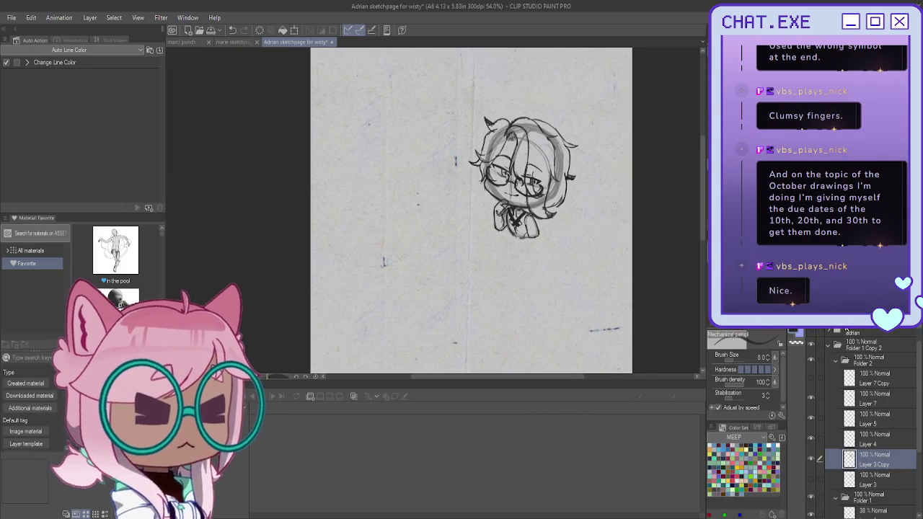
left_click(835, 362)
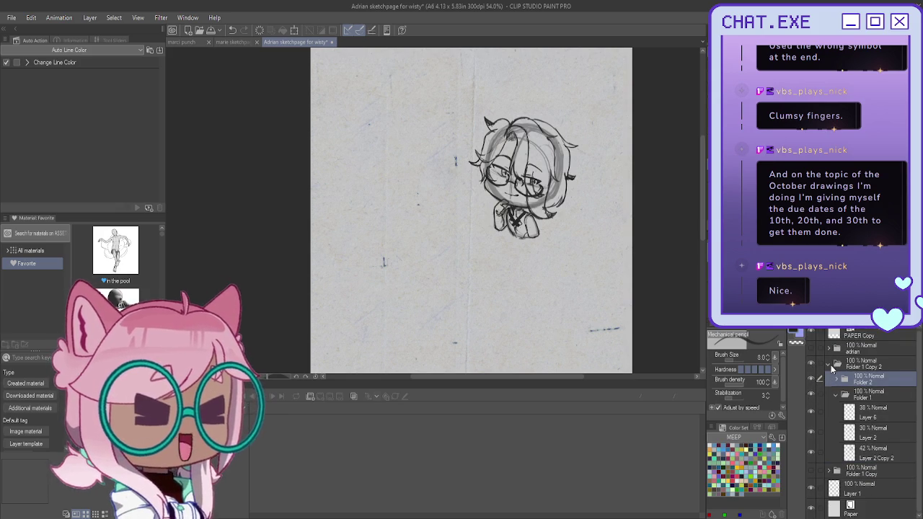
- Collapse Folder 1 Copy 2 and make the 'adrian' title layer visible
left_click(828, 365)
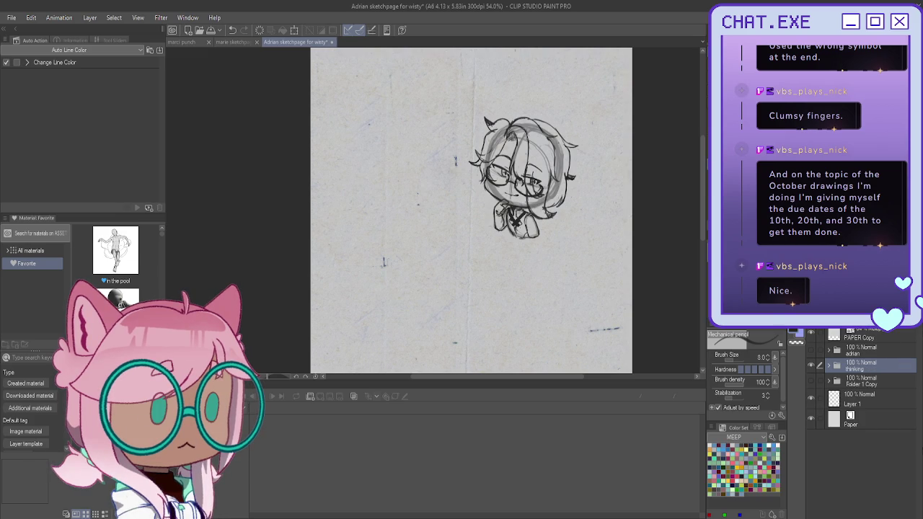
left_click(810, 350)
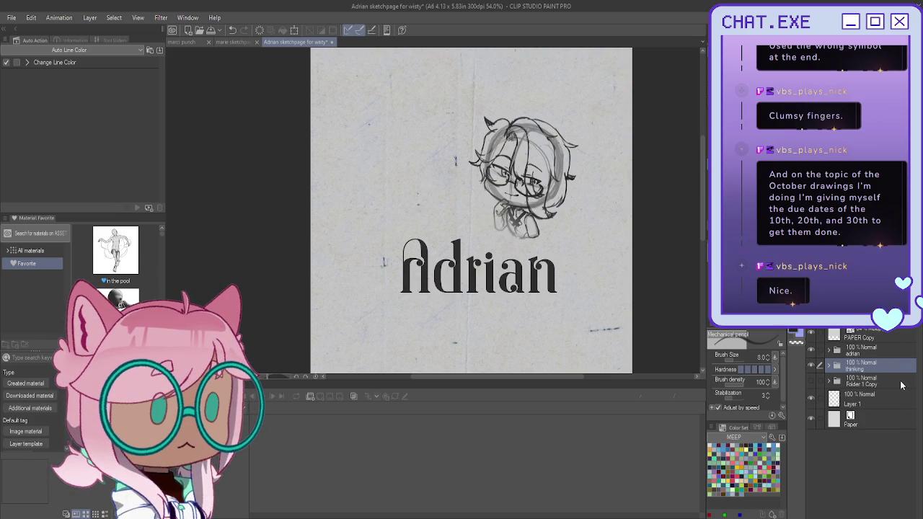
key("ctrl+t")
key("ctrl+minus")
- Enlarge the chibi sketch and place it at the upper left, just above the 'Adrian' title
left_click_drag(455, 138, 419, 266)
left_click_drag(409, 231, 411, 230)
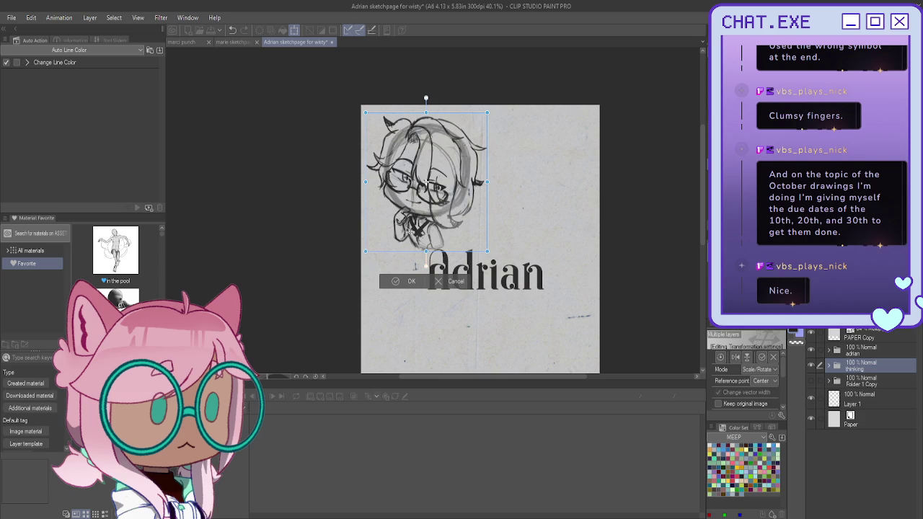
left_click(397, 282)
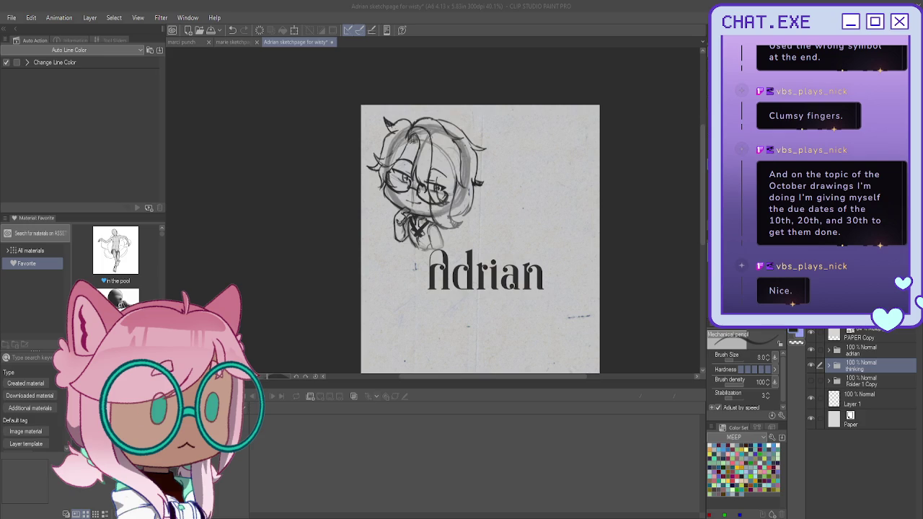
left_click(858, 385)
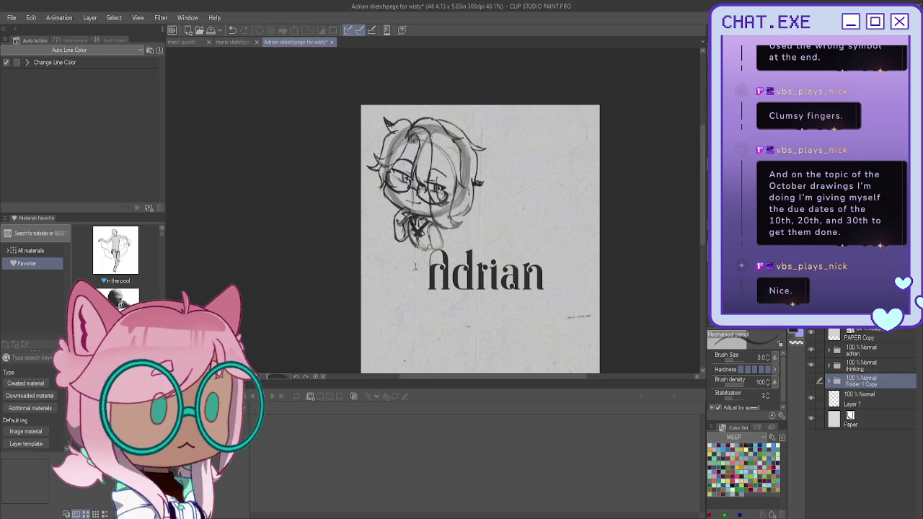
- Duplicate the circle guide folder, show it, and hide the thinking layer holding the chibi
key("ctrl+c")
key("ctrl+v")
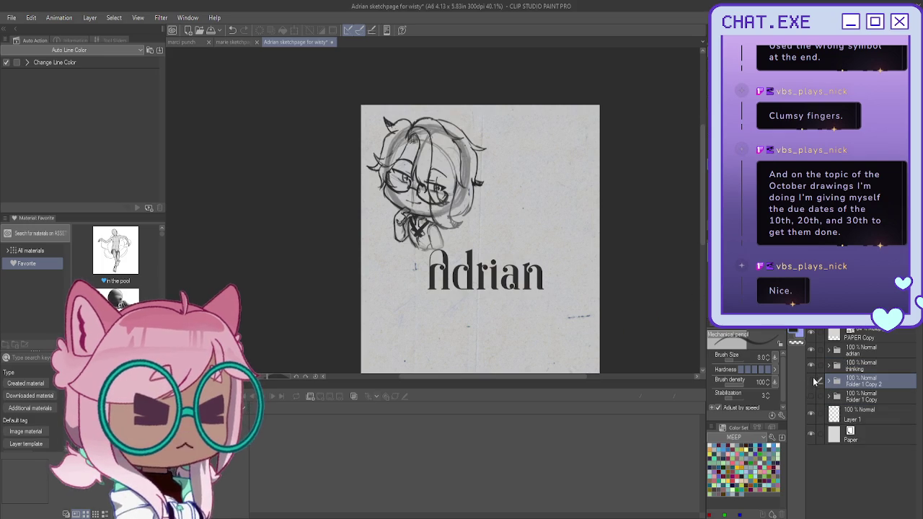
left_click(810, 380)
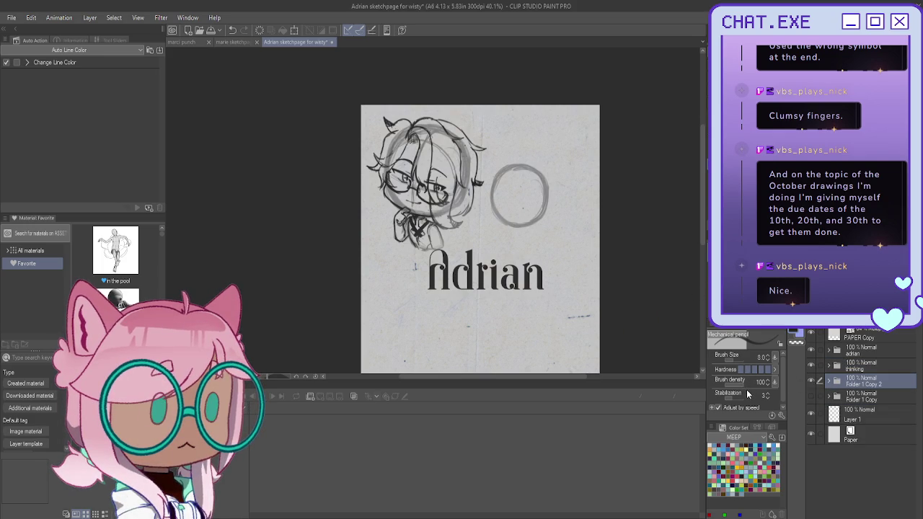
mouse_move(648, 252)
left_mouse_down()
mouse_move(586, 229)
mouse_move(607, 235)
left_mouse_up()
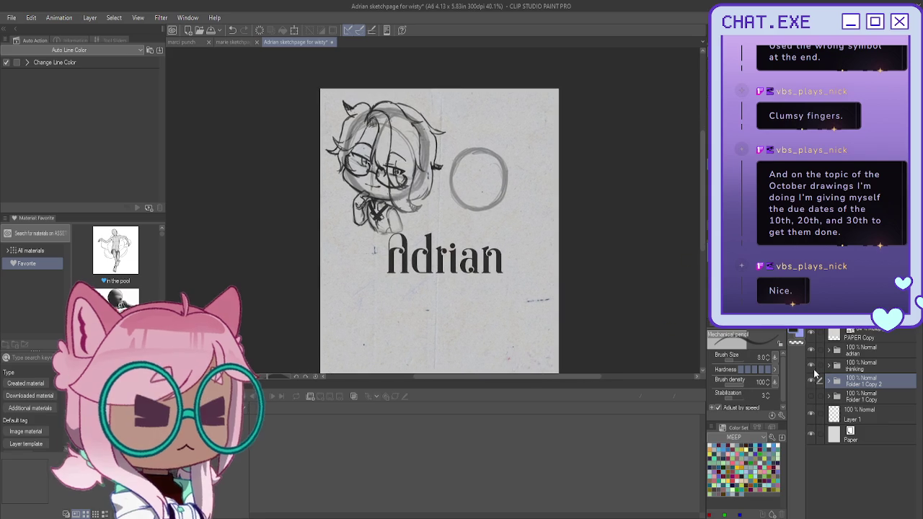
left_click(811, 365)
- Put Layer 2 Copy 3 into a new folder and add an empty layer above it
left_click(828, 381)
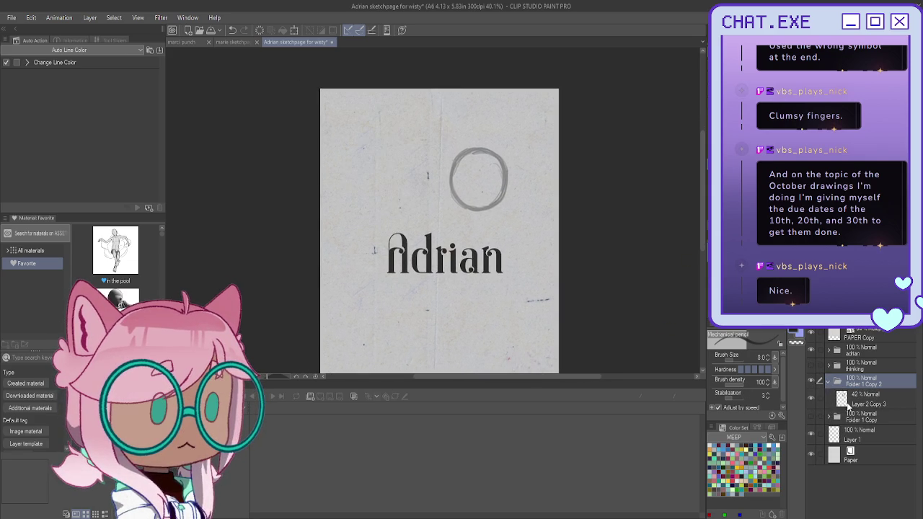
left_click(847, 404)
key("ctrl+g")
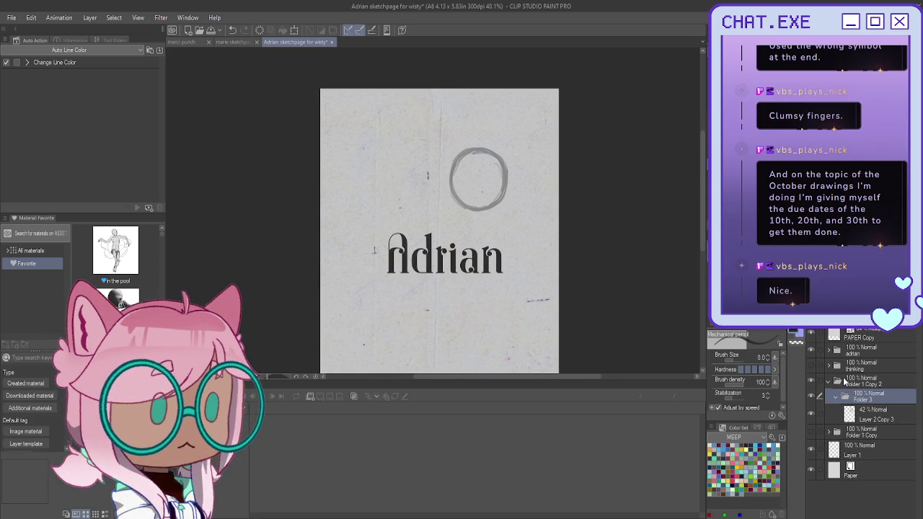
left_click(870, 417)
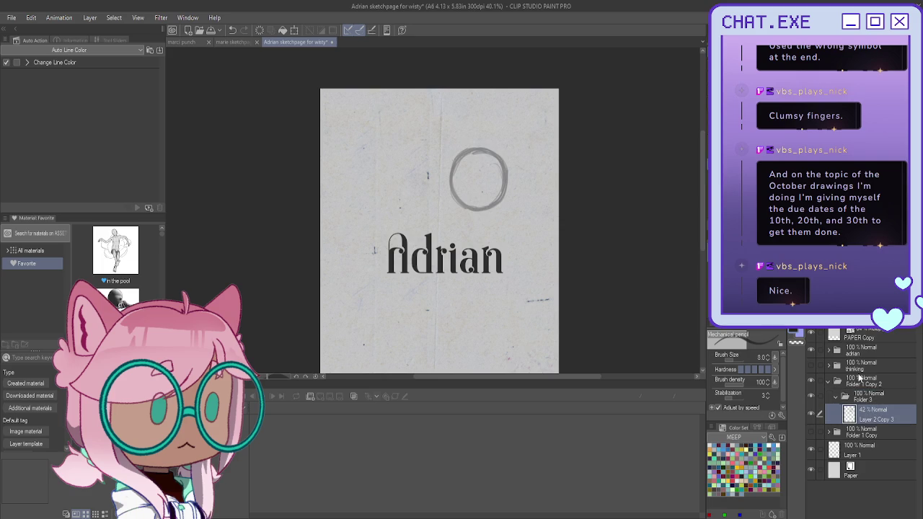
key("ctrl+shift+n")
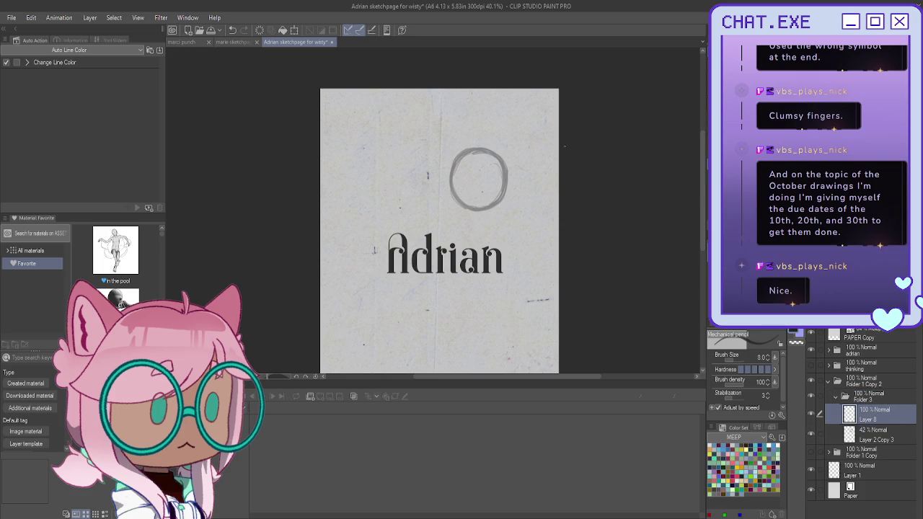
scroll(484, 172, "up", 3)
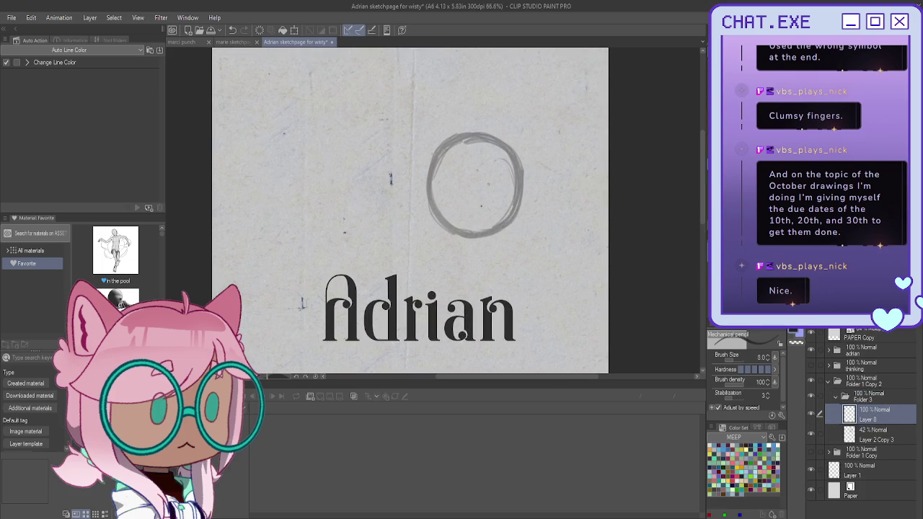
- Draw horizontal and vertical cross guides in the circle and begin the shoulder and arm
left_click_drag(433, 187, 513, 199)
mouse_move(480, 143)
left_mouse_down()
mouse_move(472, 226)
mouse_move(483, 239)
mouse_move(463, 219)
left_mouse_up()
scroll(466, 166, "up", 1)
scroll(469, 172, "up", 1)
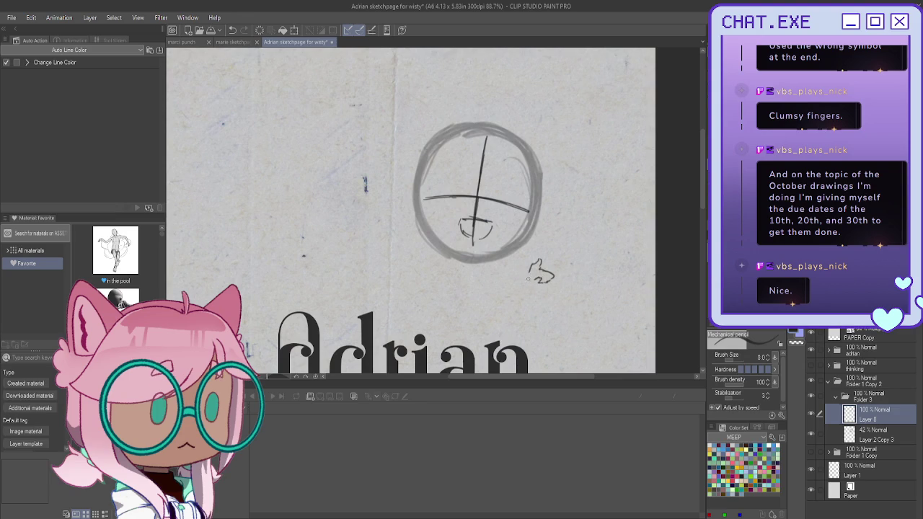
mouse_move(485, 271)
left_mouse_down()
mouse_move(469, 271)
mouse_move(492, 272)
mouse_move(489, 291)
left_mouse_up()
left_click_drag(495, 275, 504, 290)
key("ctrl+z")
key("ctrl+z")
key("ctrl+z")
scroll(506, 193, "up", 1)
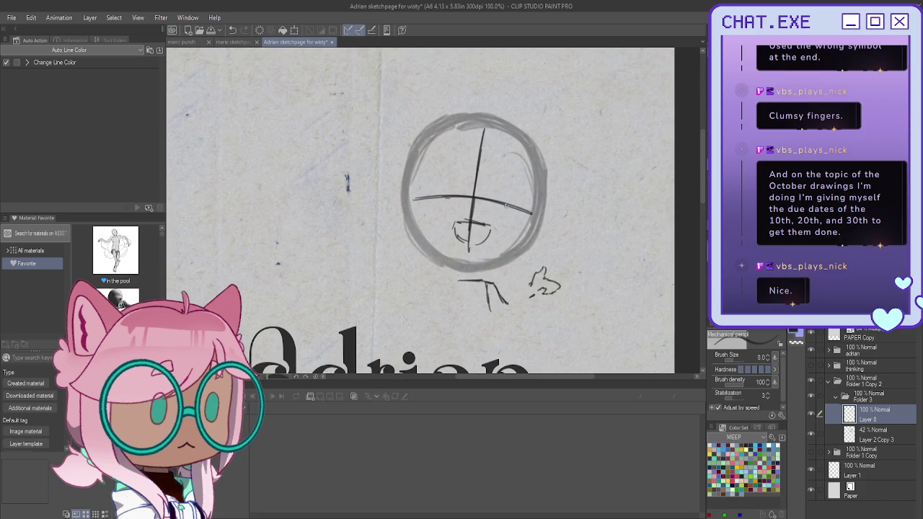
left_click_drag(513, 210, 492, 209)
key("ctrl+z")
key("ctrl+z")
- Draw the arm's right line, then lasso the hand and rotate it slightly
mouse_move(493, 284)
left_mouse_down()
mouse_move(508, 304)
mouse_move(518, 289)
mouse_move(537, 303)
left_mouse_up()
key("m")
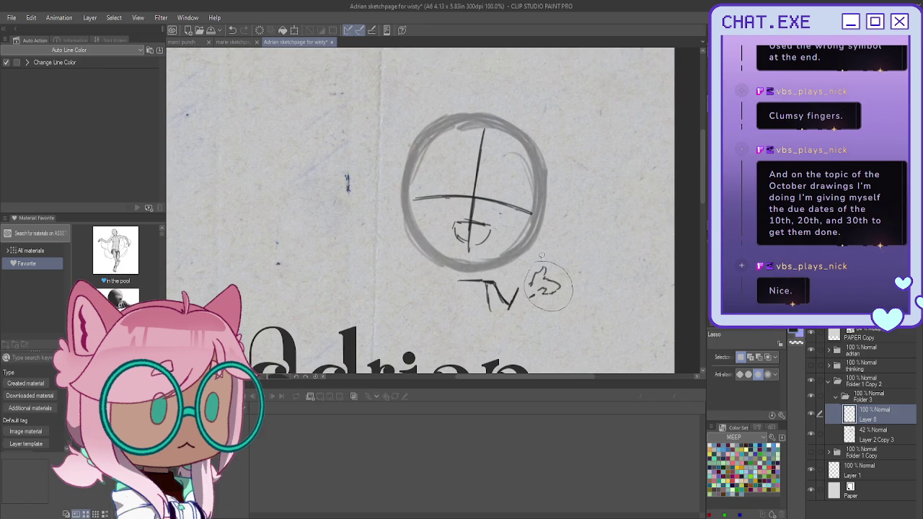
key("ctrl+t")
left_click_drag(518, 268, 507, 282)
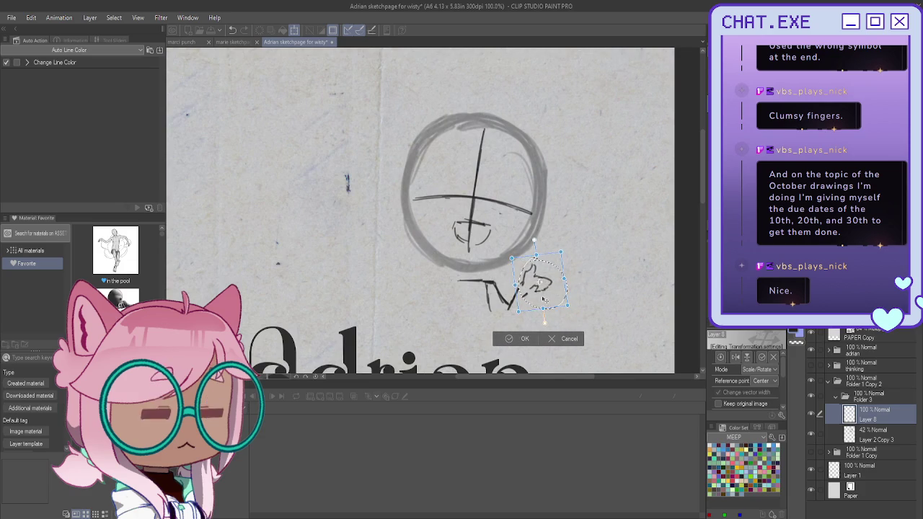
left_click(514, 342)
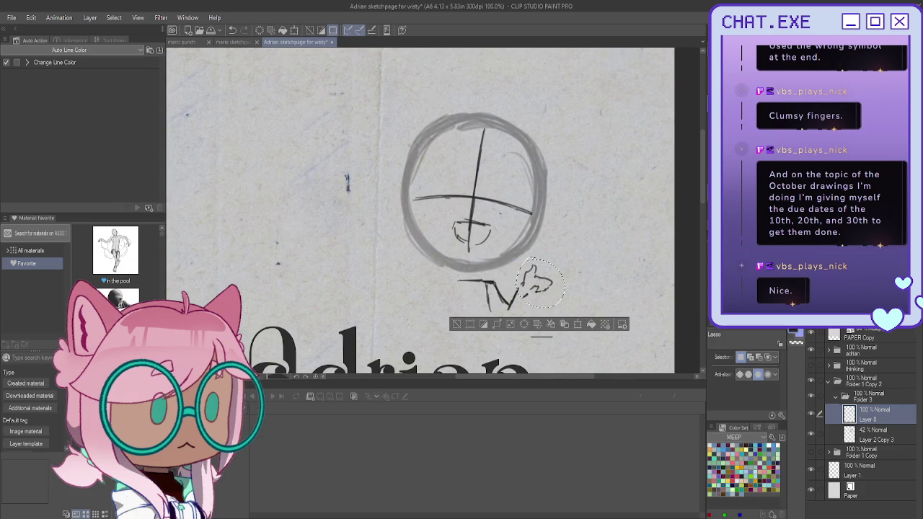
key("p")
key("ctrl+d")
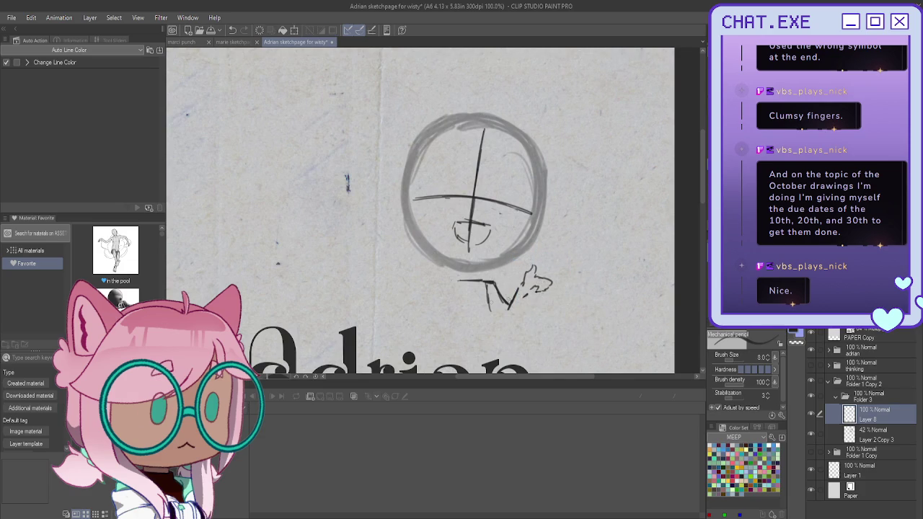
- Extend and thicken both arm lines down so they meet at the bottom
scroll(521, 281, "up", 1)
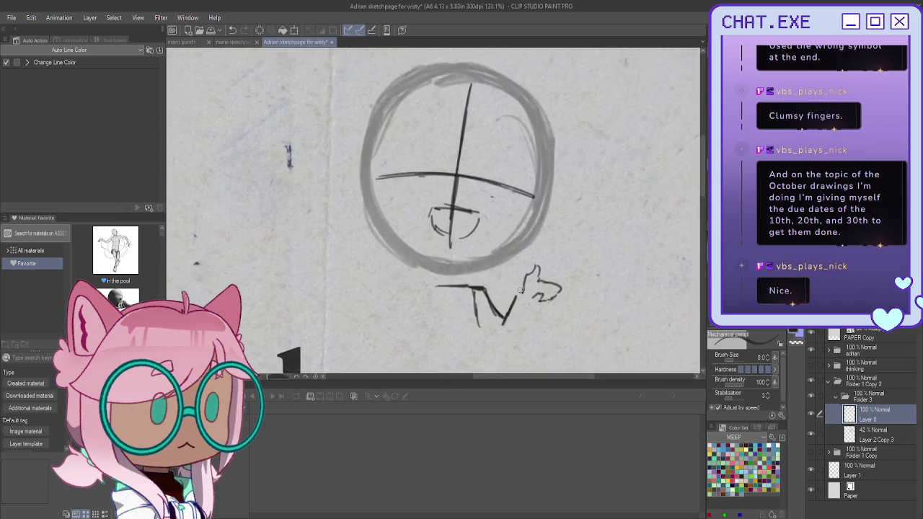
scroll(520, 288, "up", 1)
mouse_move(534, 304)
left_mouse_down()
mouse_move(513, 349)
mouse_move(495, 350)
left_mouse_up()
mouse_move(504, 315)
left_mouse_down()
mouse_move(502, 350)
mouse_move(493, 346)
left_mouse_up()
left_click_drag(470, 317, 497, 350)
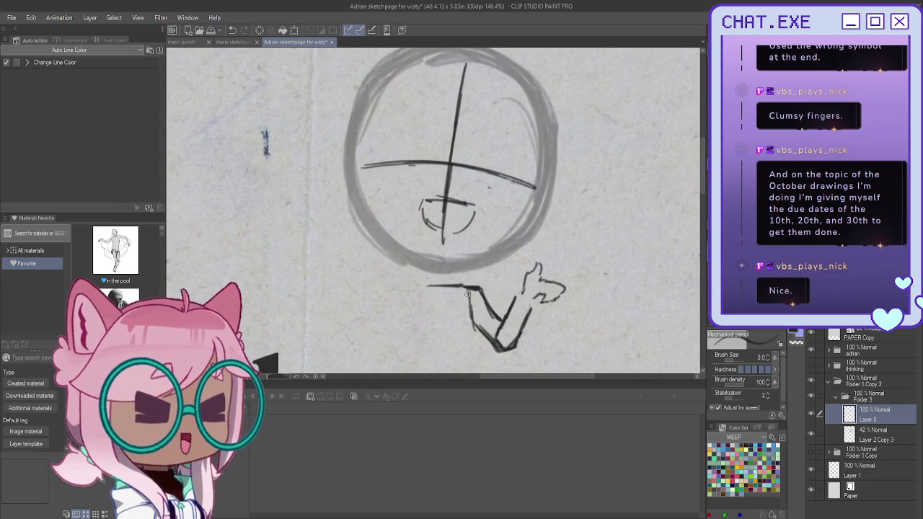
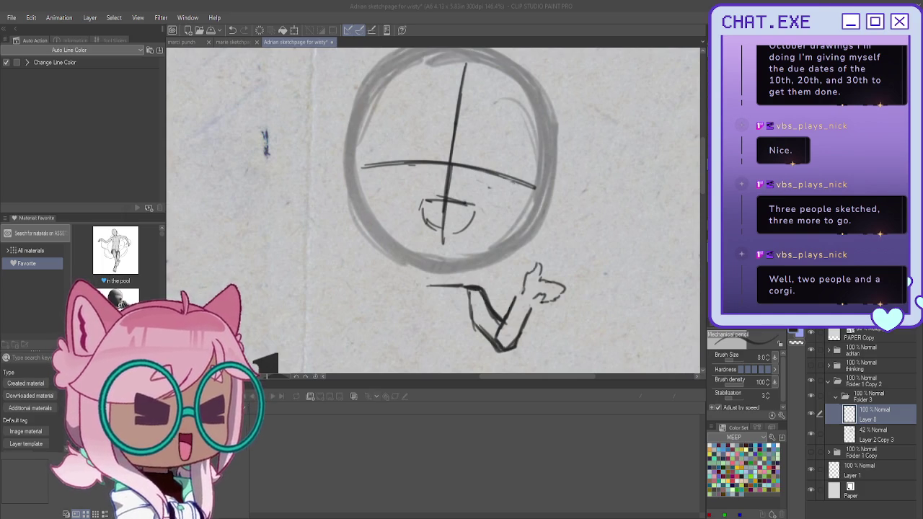
- Rough in the torso below the head and fade Layer 8 to 51% opacity
left_click_drag(425, 286, 411, 351)
mouse_move(472, 296)
left_mouse_down()
mouse_move(472, 353)
mouse_move(418, 356)
left_mouse_up()
left_click_drag(411, 300, 418, 356)
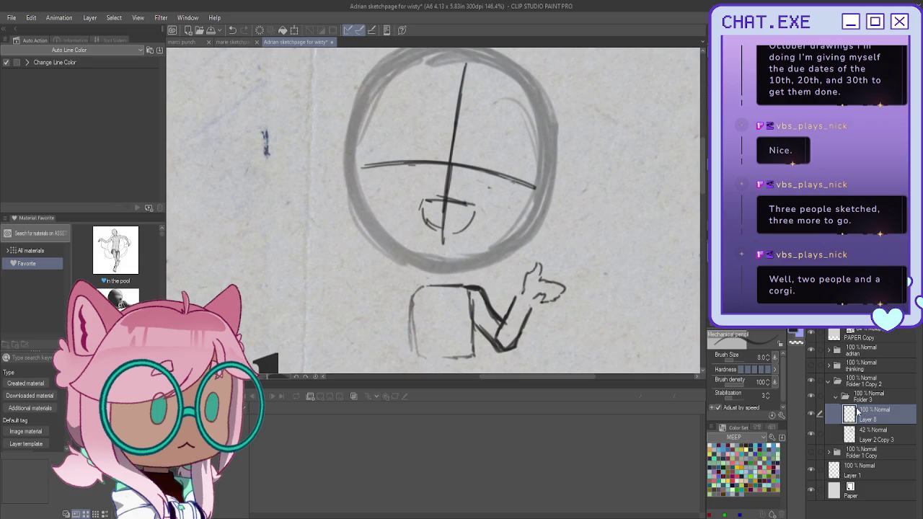
left_click_drag(865, 317, 829, 317)
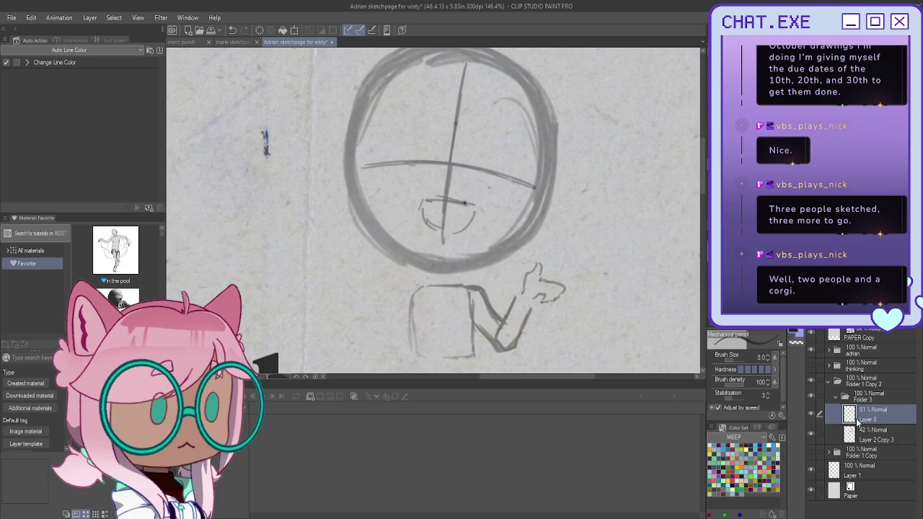
mouse_move(449, 286)
left_mouse_down()
mouse_move(412, 287)
mouse_move(410, 344)
left_mouse_up()
- Sketch the raised left arm and hand, reinforce the torso edge, and collapse Folder 3
mouse_move(372, 272)
left_mouse_down()
mouse_move(358, 267)
mouse_move(348, 282)
mouse_move(367, 292)
mouse_move(374, 258)
mouse_move(370, 276)
left_mouse_up()
left_click_drag(369, 274, 348, 277)
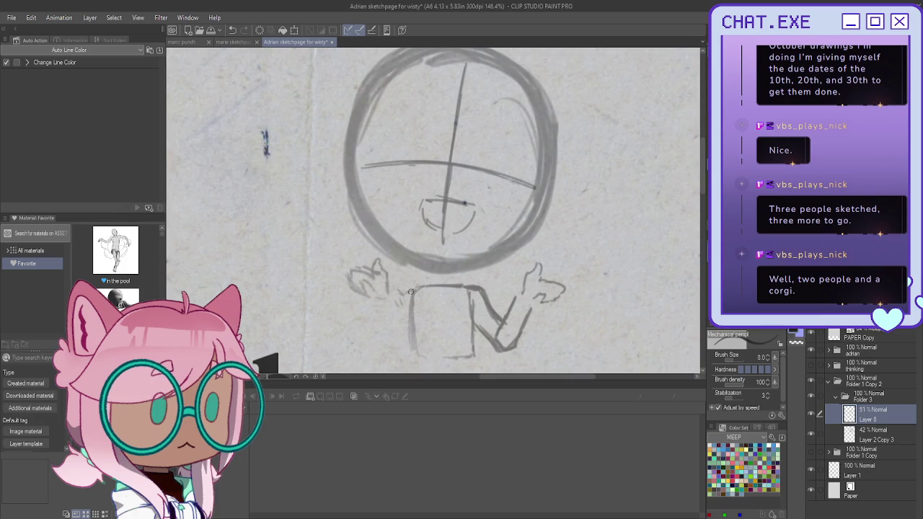
left_click_drag(391, 297, 400, 332)
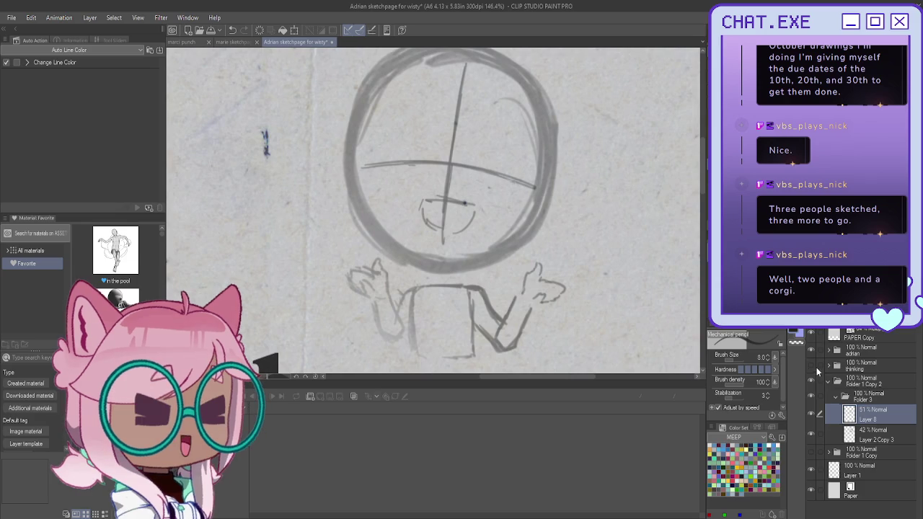
left_click_drag(400, 338, 377, 270)
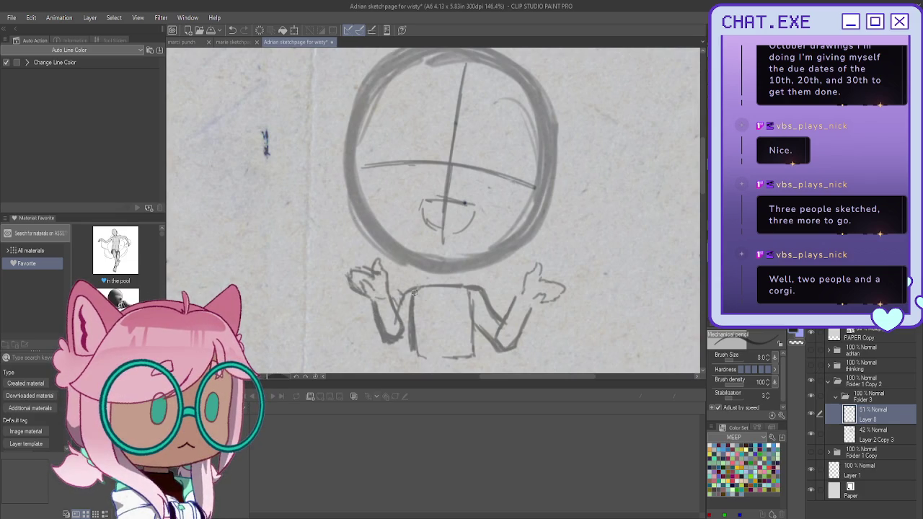
mouse_move(414, 291)
left_mouse_down()
mouse_move(396, 309)
mouse_move(401, 339)
mouse_move(389, 348)
mouse_move(378, 337)
left_mouse_up()
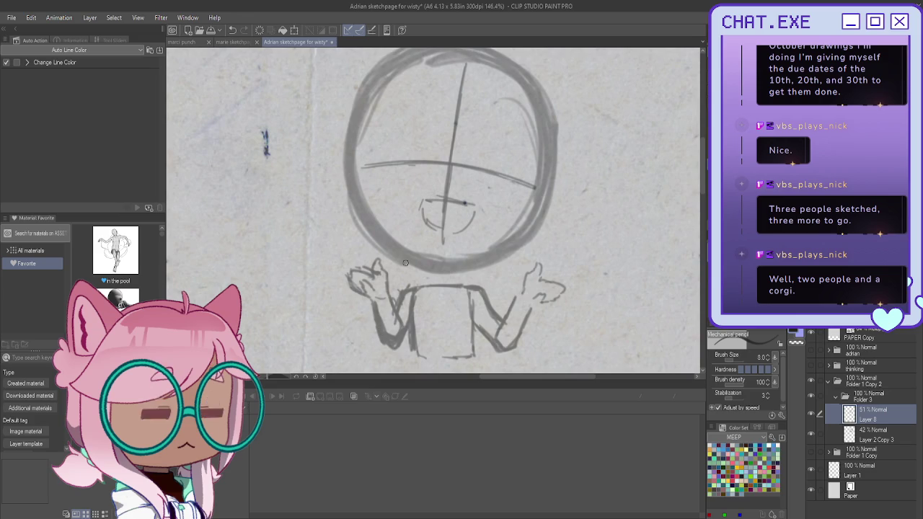
scroll(380, 266, "down", 2)
scroll(367, 243, "up", 1)
left_click(834, 399)
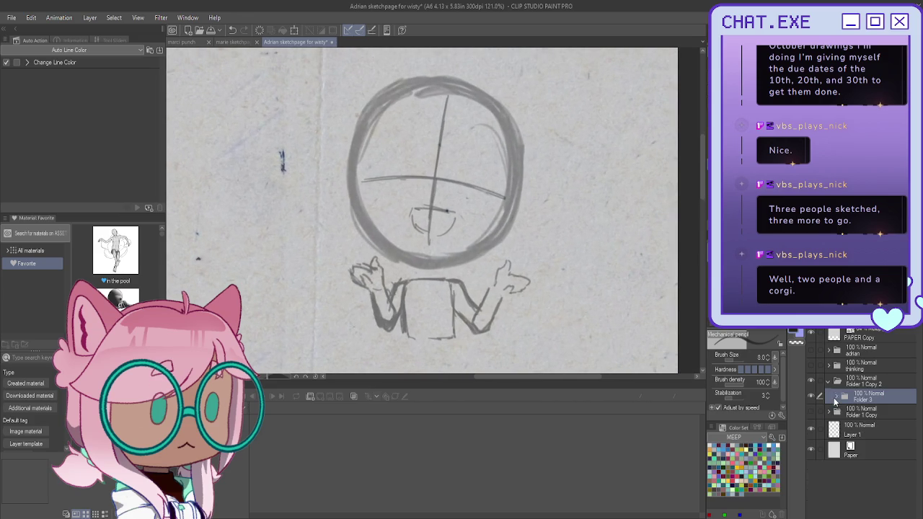
- Create a new folder with a fresh layer for the face lines and zoom in
key("ctrl+shift+n")
key("ctrl+g")
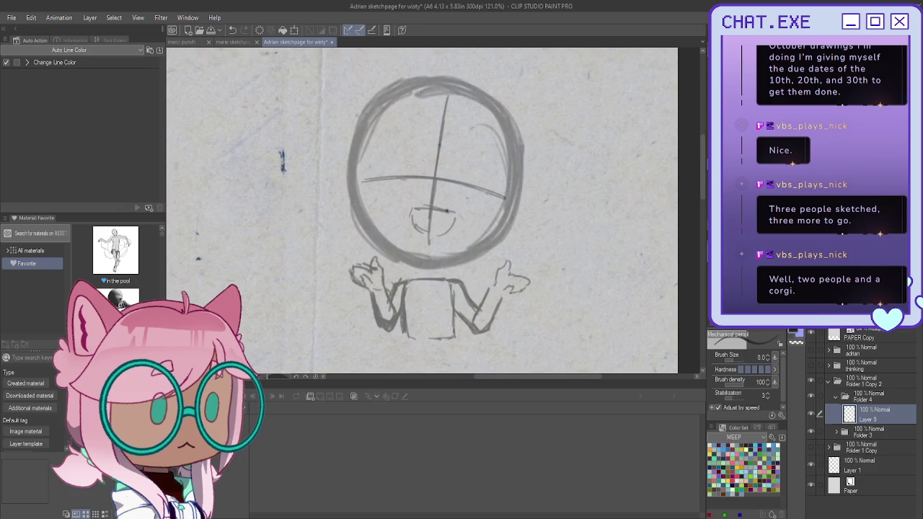
scroll(373, 171, "up", 1)
scroll(373, 171, "up", 1)
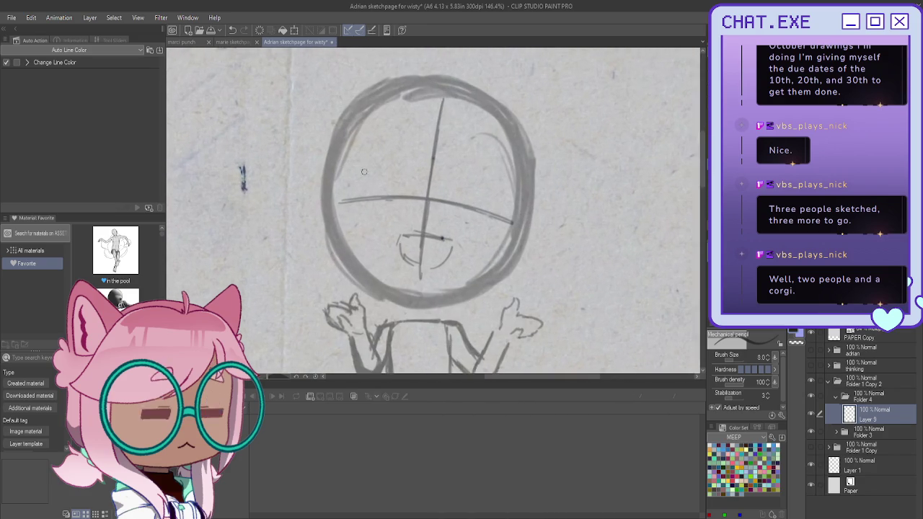
scroll(373, 171, "up", 1)
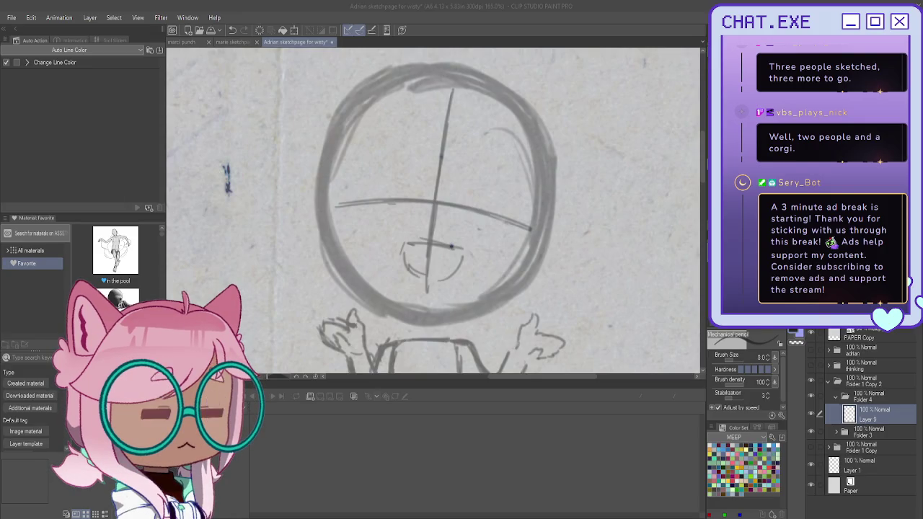
- Ink both cheeks down to the chin along the head circle, redoing the right cheek
left_click_drag(541, 214, 506, 288)
left_click_drag(530, 240, 477, 310)
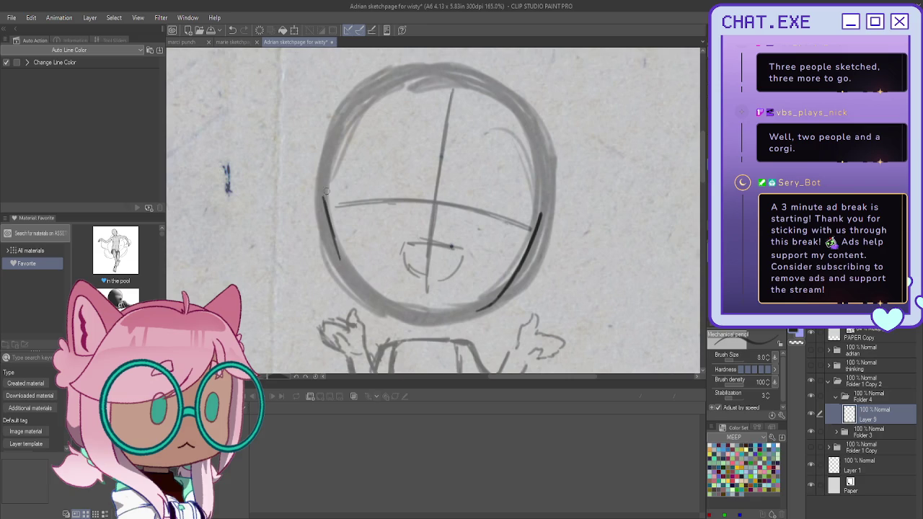
key("ctrl+z")
key("ctrl+z")
mouse_move(324, 179)
left_mouse_down()
mouse_move(339, 263)
mouse_move(387, 302)
mouse_move(417, 311)
left_mouse_up()
left_click_drag(349, 279, 331, 232)
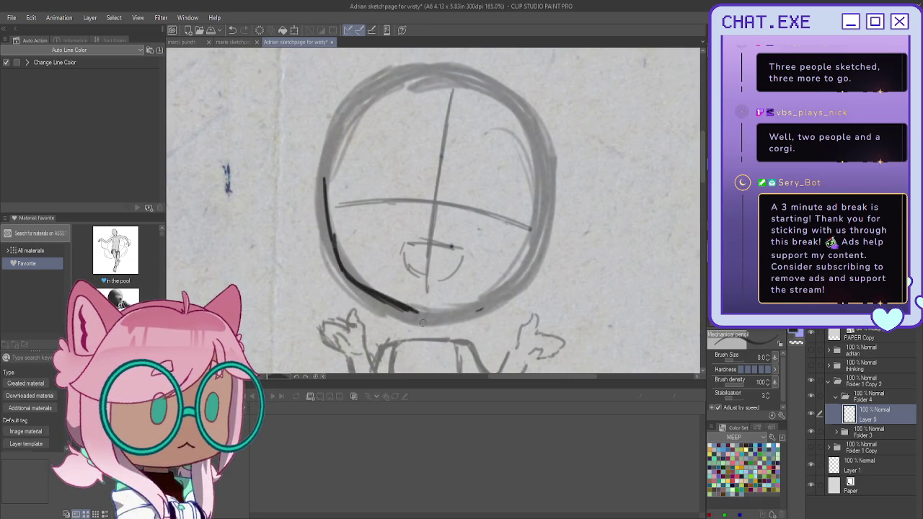
mouse_move(544, 193)
left_mouse_down()
mouse_move(513, 268)
mouse_move(458, 308)
left_mouse_up()
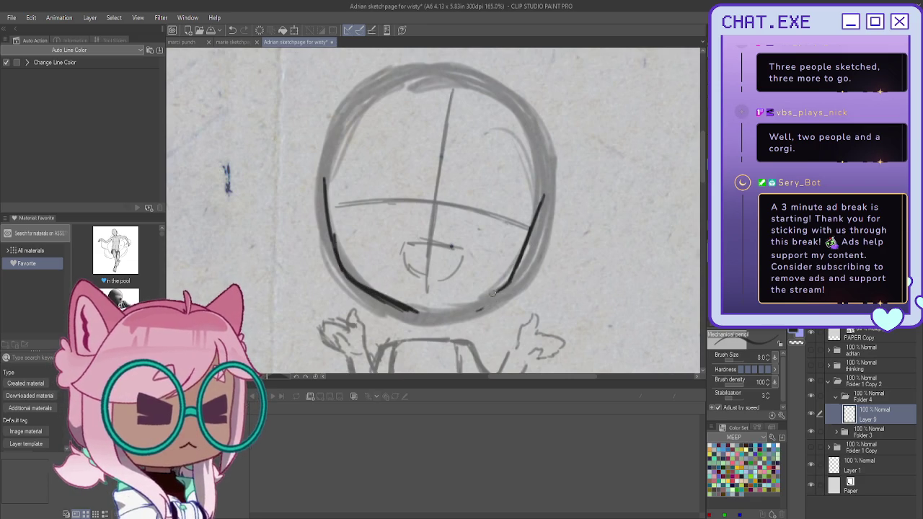
mouse_move(558, 193)
left_mouse_down()
mouse_move(581, 236)
mouse_move(634, 245)
left_mouse_up()
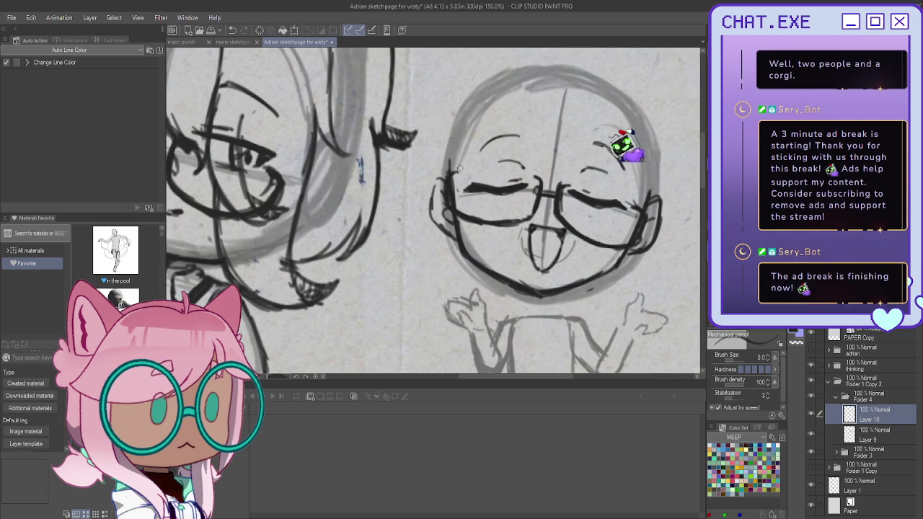
- Review the face at several zoom levels, then add empty Layer 11 above the face lines
scroll(452, 210, "down", 2)
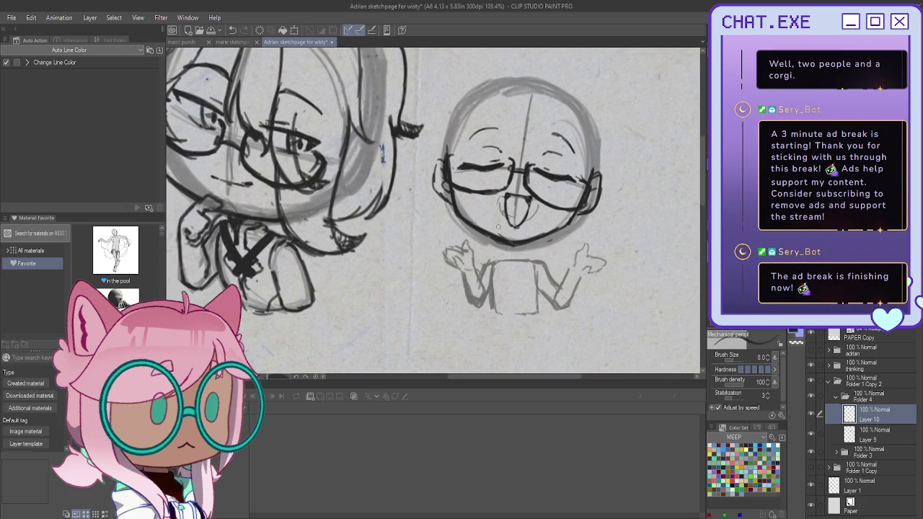
scroll(507, 194, "up", 2)
scroll(511, 195, "up", 1)
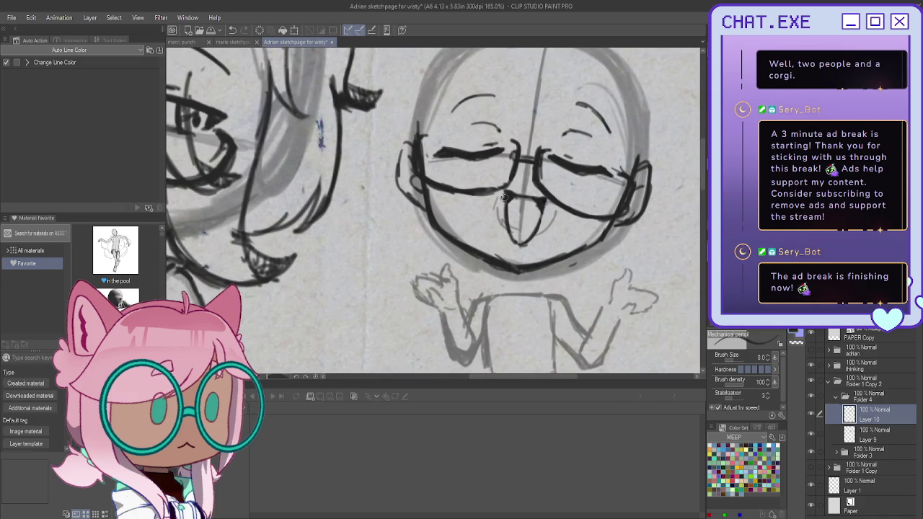
scroll(507, 193, "down", 2)
scroll(519, 177, "up", 1)
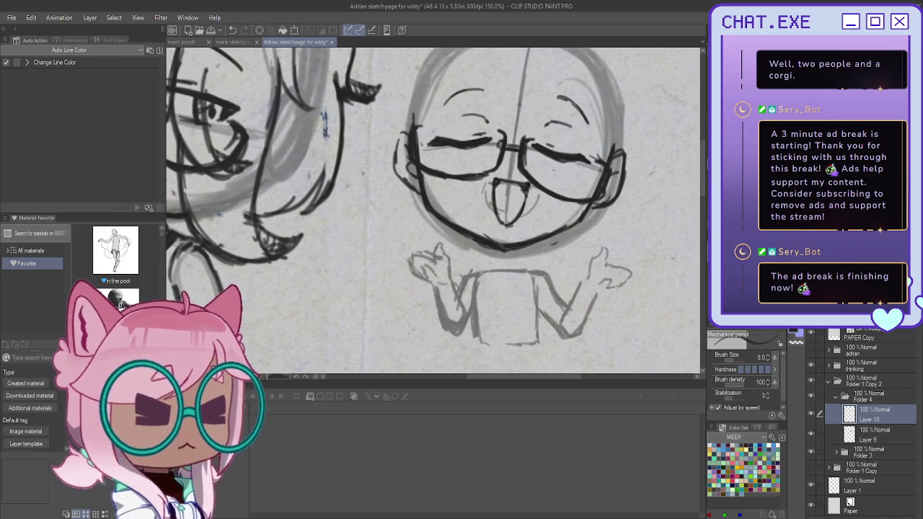
scroll(432, 209, "right", 3)
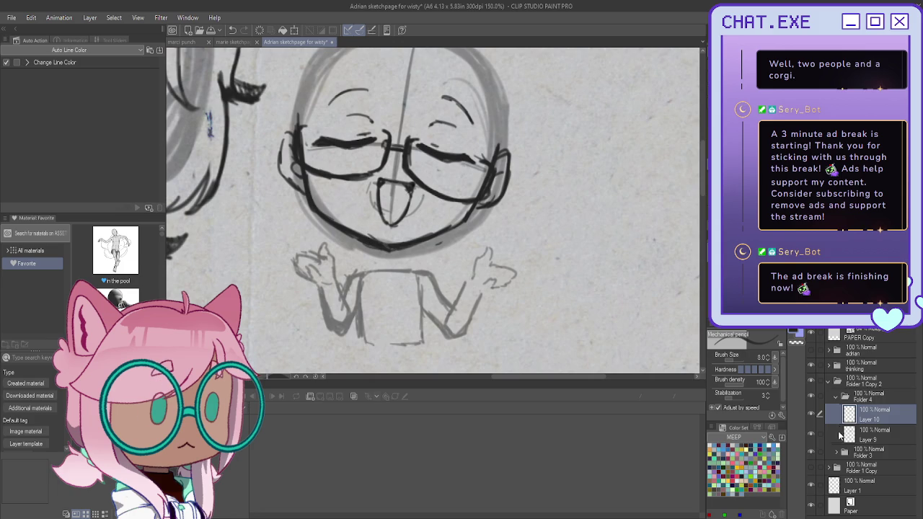
key("ctrl+shift+n")
left_click_drag(432, 209, 471, 188)
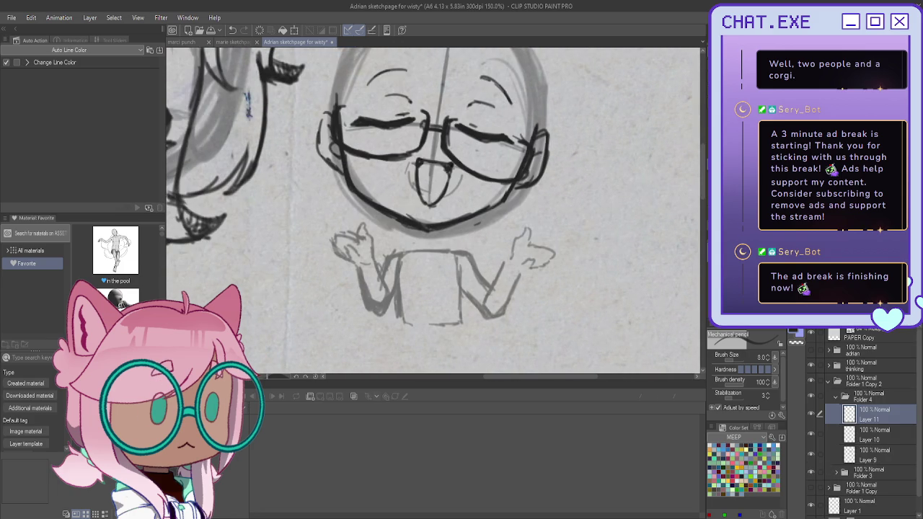
- Ink the neck, collar and crossing diagonal torso lines on Layer 11 at about 200%
scroll(415, 223, "up", 1)
mouse_move(414, 229)
left_mouse_down()
mouse_move(415, 249)
mouse_move(446, 245)
mouse_move(446, 255)
mouse_move(439, 230)
left_mouse_up()
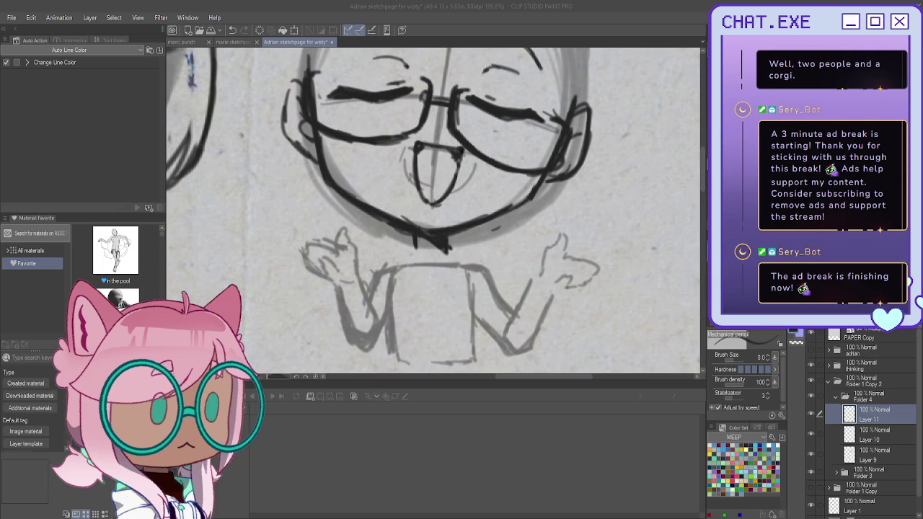
mouse_move(456, 245)
left_mouse_down()
mouse_move(482, 255)
mouse_move(442, 330)
left_mouse_up()
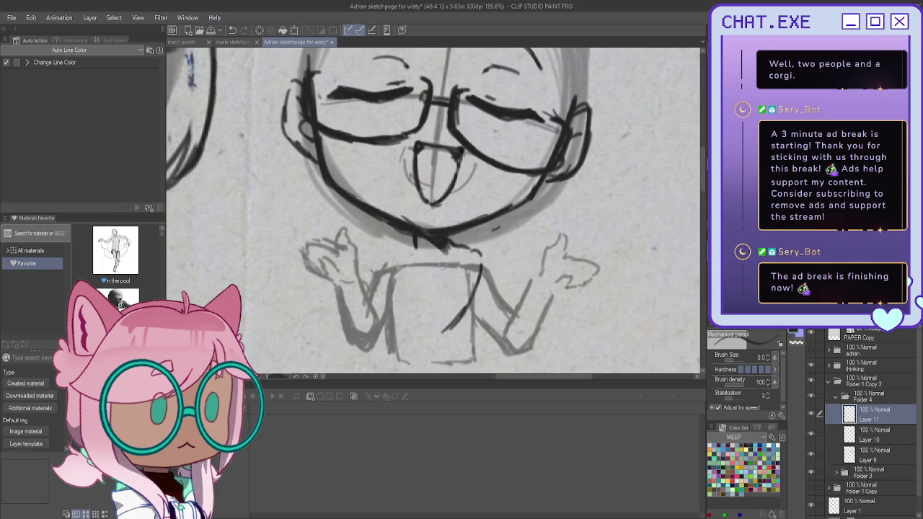
left_click_drag(441, 249, 405, 323)
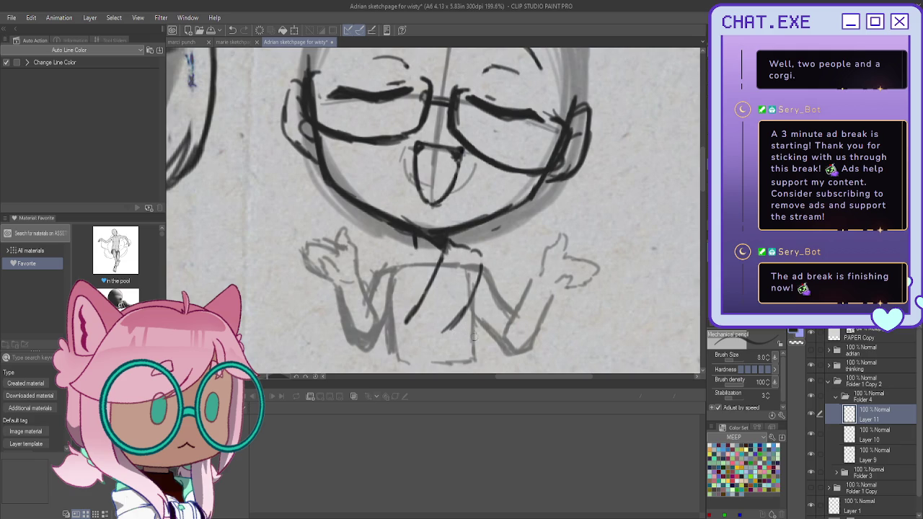
mouse_move(441, 332)
left_mouse_down()
mouse_move(467, 317)
mouse_move(436, 334)
mouse_move(398, 332)
left_mouse_up()
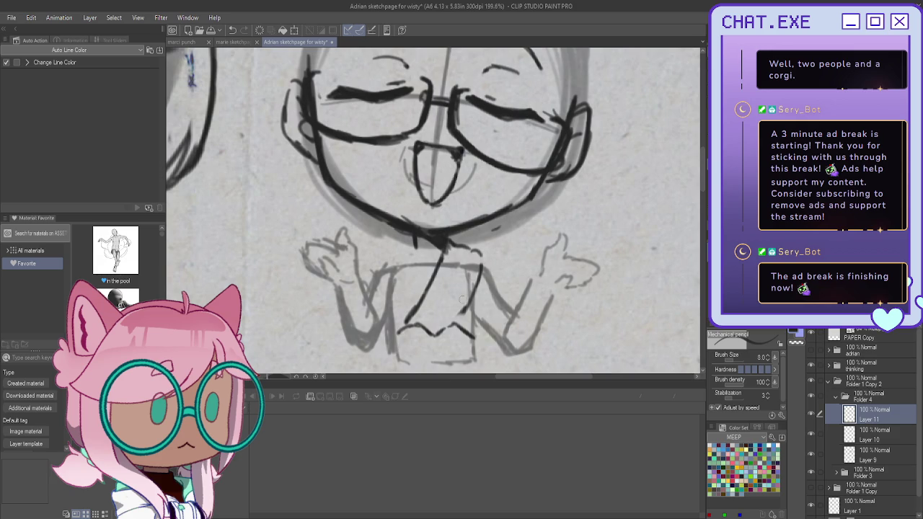
mouse_move(424, 343)
left_mouse_down()
mouse_move(442, 330)
mouse_move(464, 352)
mouse_move(444, 361)
left_mouse_up()
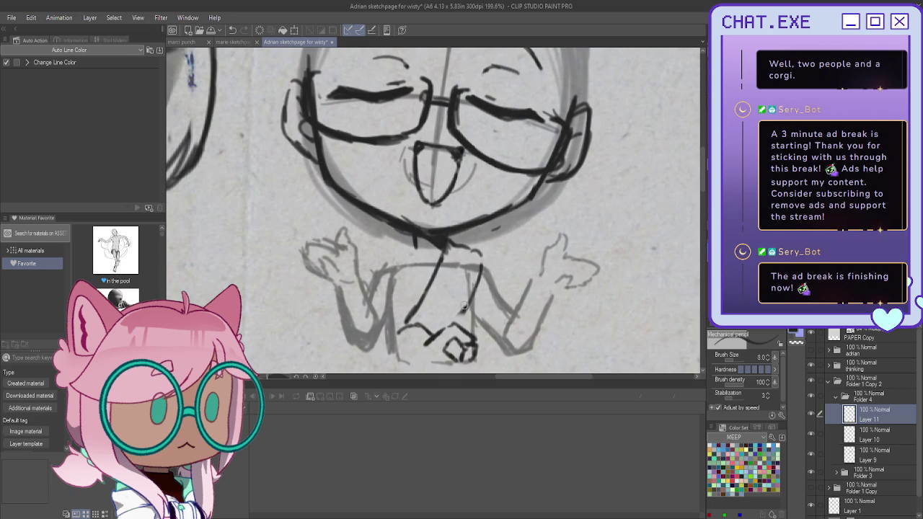
left_click_drag(480, 268, 454, 325)
- Redo the shoulder stroke and hatch diagonal strokes across the torso, trimming their tops
key("ctrl+z")
mouse_move(476, 254)
left_mouse_down()
mouse_move(487, 266)
mouse_move(460, 316)
left_mouse_up()
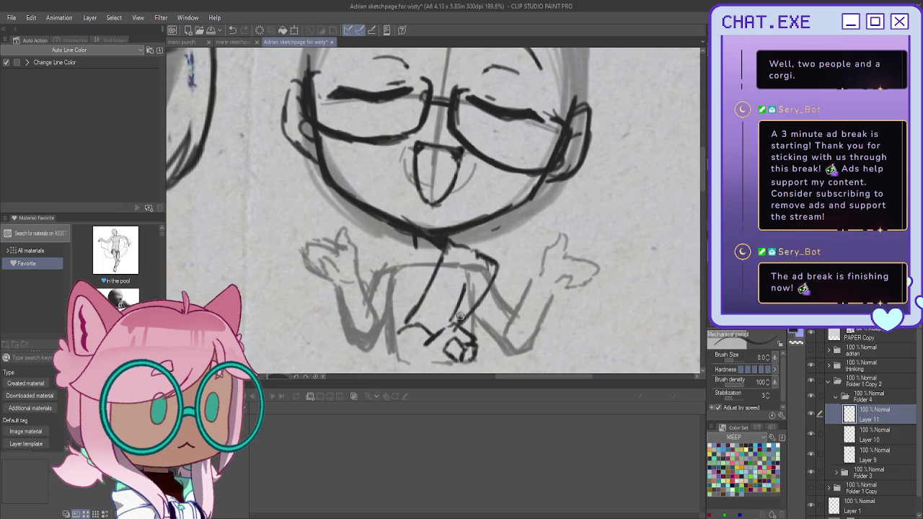
key("ctrl+z")
mouse_move(442, 263)
left_mouse_down()
mouse_move(414, 324)
mouse_move(425, 320)
mouse_move(434, 332)
left_mouse_up()
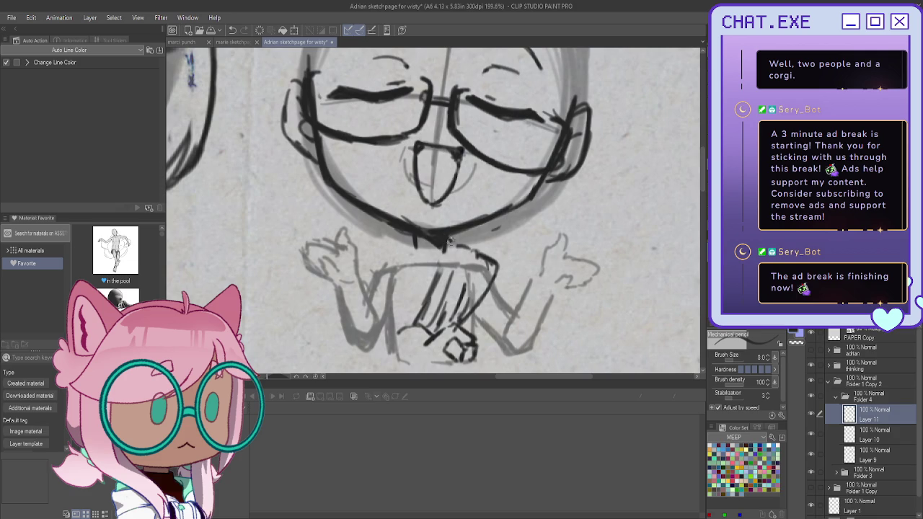
left_click_drag(446, 261, 429, 289)
left_click_drag(462, 252, 426, 303)
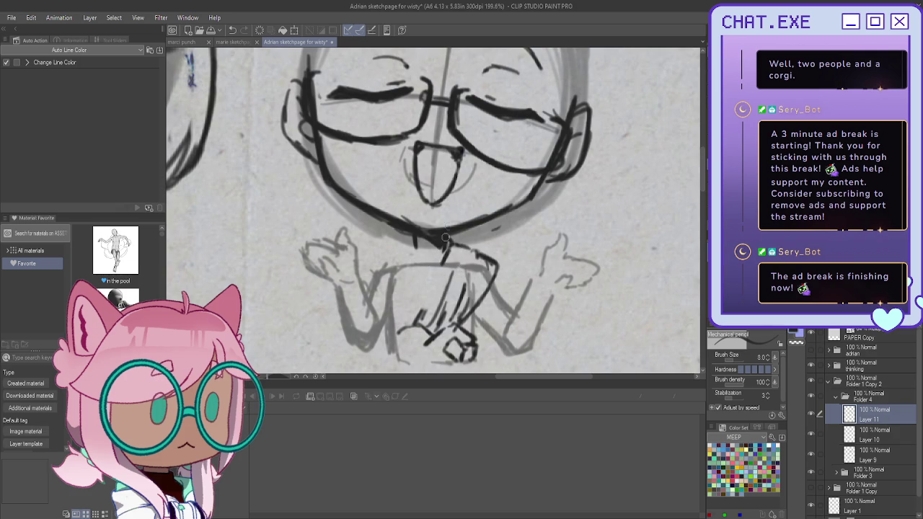
- Ink the V-shaped collar and the left torso side down to the bottom
left_click_drag(447, 245, 427, 279)
left_click_drag(414, 244, 427, 281)
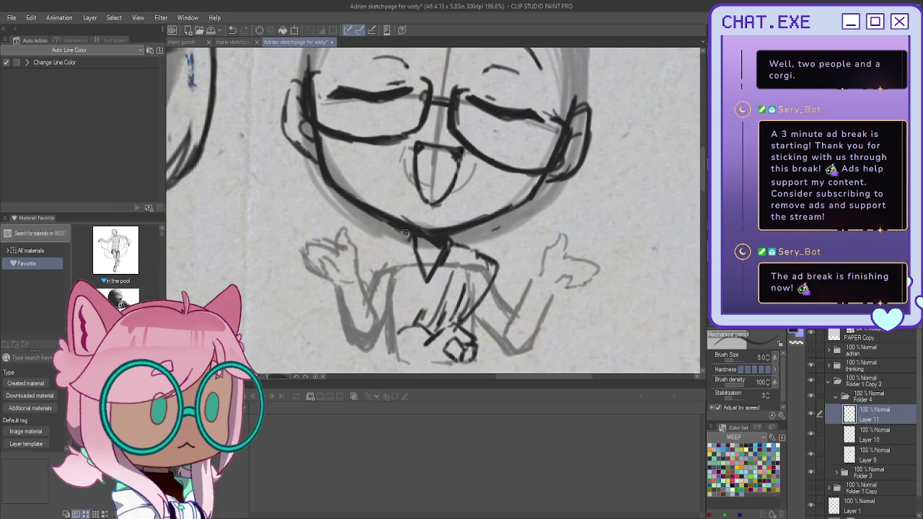
mouse_move(416, 233)
left_mouse_down()
mouse_move(404, 251)
mouse_move(414, 270)
mouse_move(382, 279)
left_mouse_up()
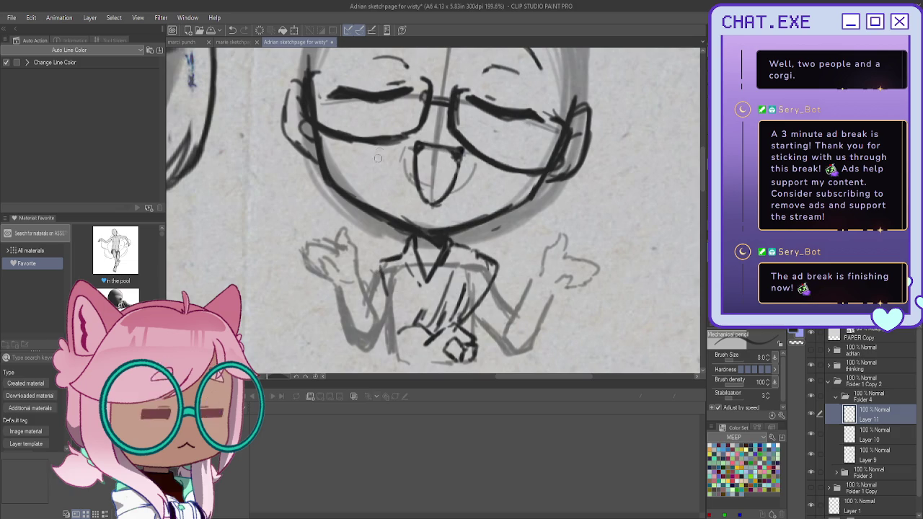
left_click_drag(381, 258, 389, 314)
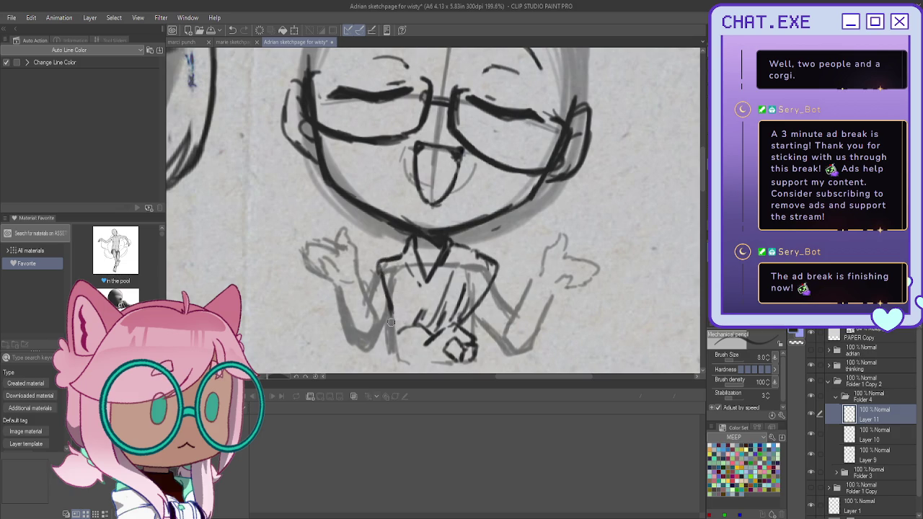
mouse_move(387, 314)
left_mouse_down()
mouse_move(396, 336)
mouse_move(410, 331)
left_mouse_up()
mouse_move(392, 330)
left_mouse_down()
mouse_move(398, 354)
mouse_move(426, 347)
mouse_move(394, 351)
mouse_move(433, 368)
mouse_move(392, 361)
mouse_move(395, 349)
left_mouse_up()
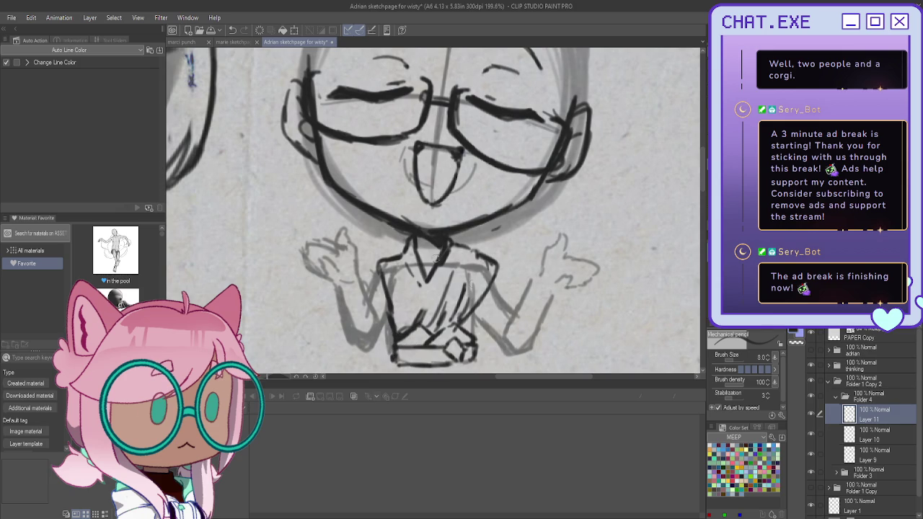
- Hatch diagonal robe folds across the torso centre, redrawing them after an undo
left_click_drag(483, 259, 471, 303)
left_click_drag(462, 245, 427, 303)
mouse_move(440, 273)
left_mouse_down()
mouse_move(420, 328)
mouse_move(424, 317)
left_mouse_up()
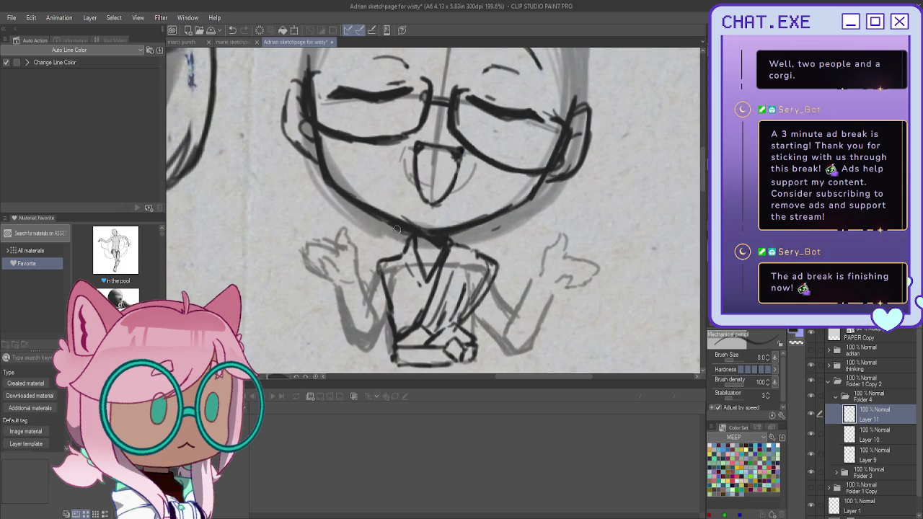
key("ctrl+z")
key("ctrl+z")
key("ctrl+z")
key("ctrl+z")
key("ctrl+z")
left_click_drag(441, 268, 408, 330)
left_click_drag(443, 293, 422, 322)
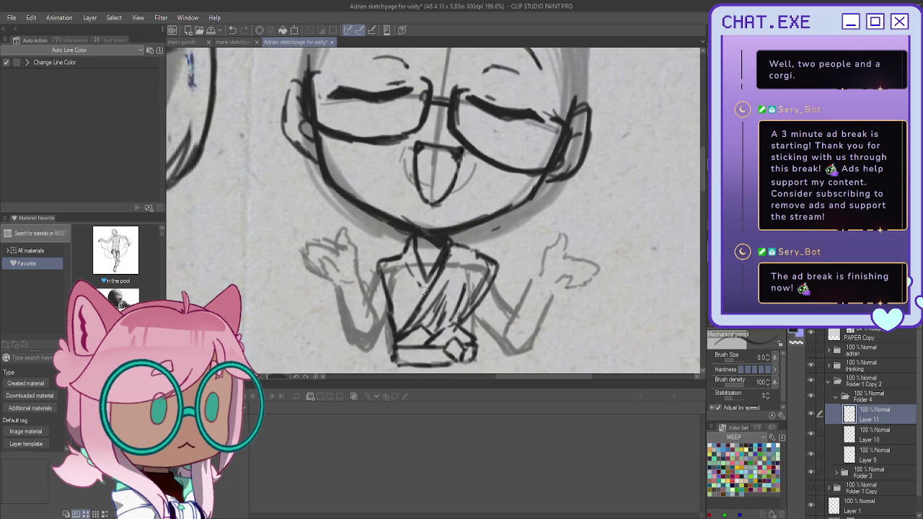
- Ink the lower right and lower left sides of the torso
mouse_move(476, 307)
left_mouse_down()
mouse_move(466, 329)
mouse_move(477, 331)
left_mouse_up()
left_click_drag(390, 309, 387, 338)
key("ctrl+z")
left_click_drag(388, 292, 390, 339)
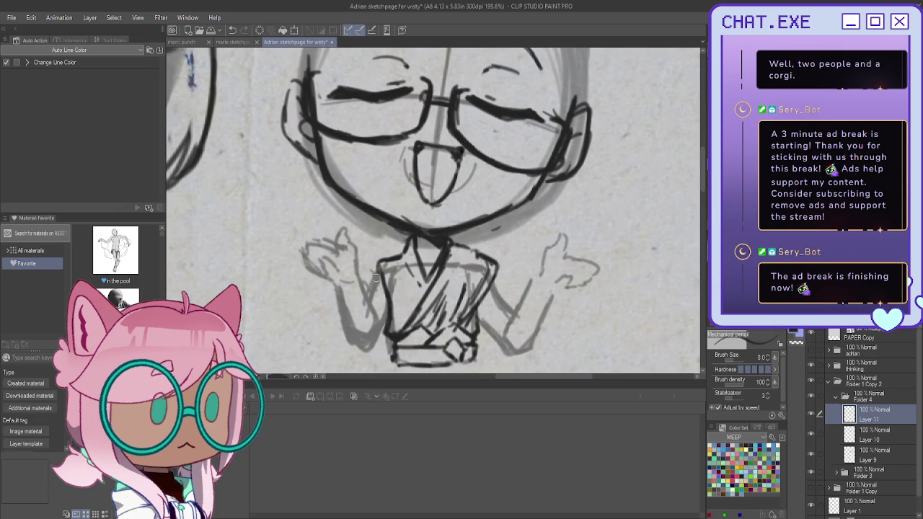
scroll(375, 277, "down", 1)
- Centre the chibi's body and ink the outline of its raised left hand
scroll(509, 244, "up", 1)
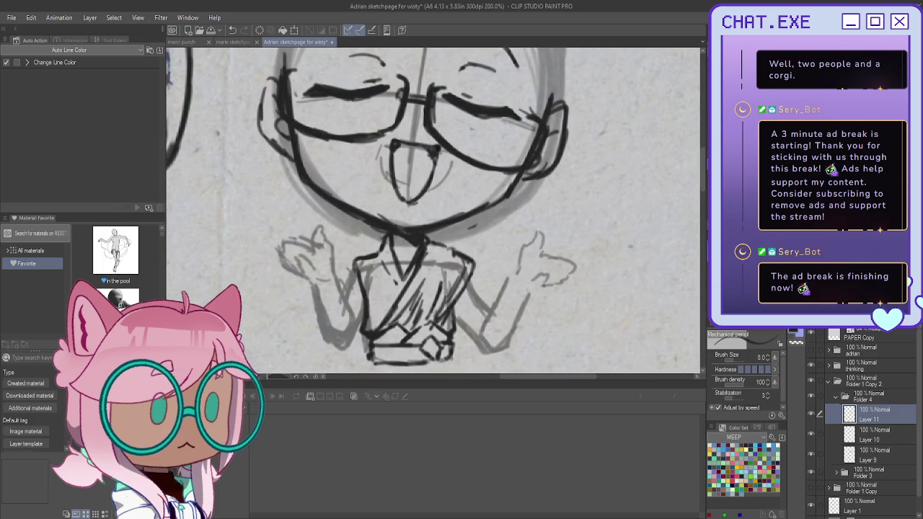
left_click_drag(433, 216, 473, 211)
scroll(329, 217, "up", 2)
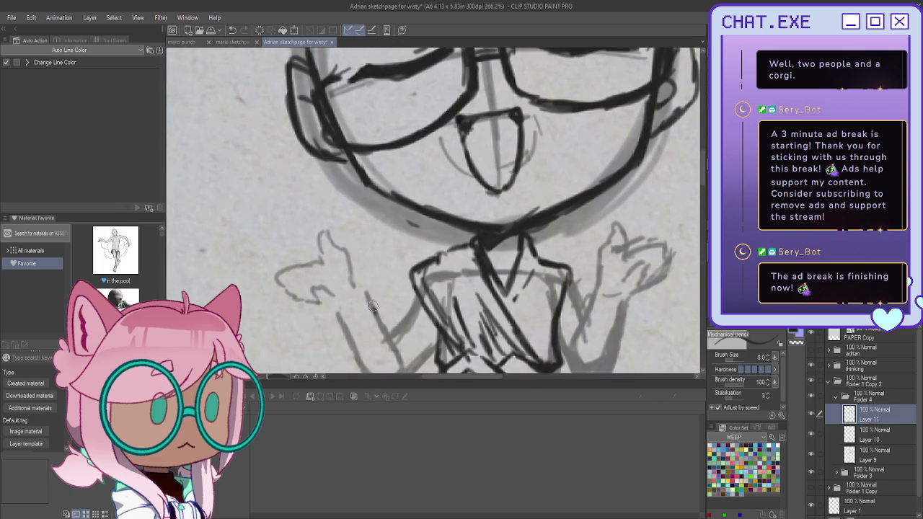
mouse_move(353, 287)
left_mouse_down()
mouse_move(316, 244)
mouse_move(283, 274)
mouse_move(308, 291)
left_mouse_up()
scroll(316, 243, "down", 1)
key("ctrl+z")
mouse_move(295, 257)
left_mouse_down()
mouse_move(279, 264)
mouse_move(320, 286)
mouse_move(313, 270)
mouse_move(304, 268)
mouse_move(314, 288)
left_mouse_up()
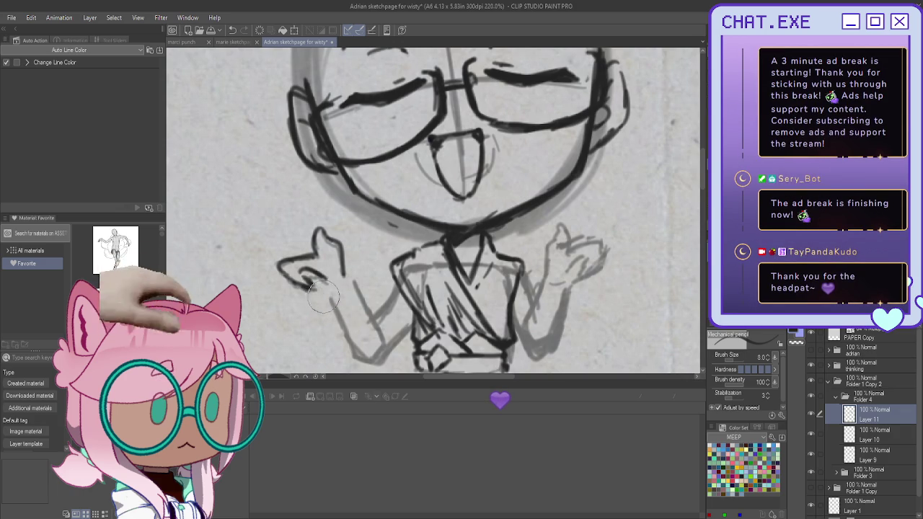
- Ink the left arm and elbow, mirroring the canvas to check proportions
mouse_move(311, 285)
left_mouse_down()
mouse_move(337, 298)
mouse_move(350, 290)
mouse_move(382, 339)
left_mouse_up()
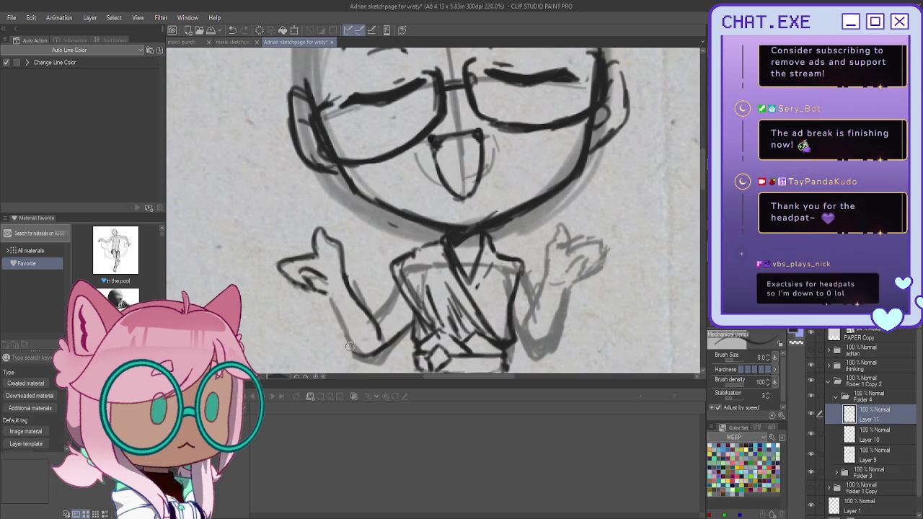
left_click_drag(322, 294, 356, 354)
left_click_drag(400, 277, 372, 315)
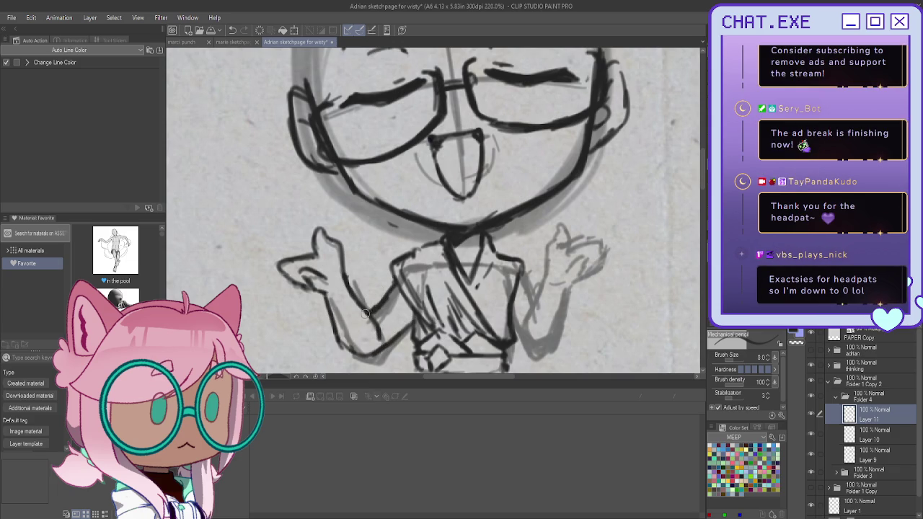
scroll(354, 267, "down", 2)
key("h")
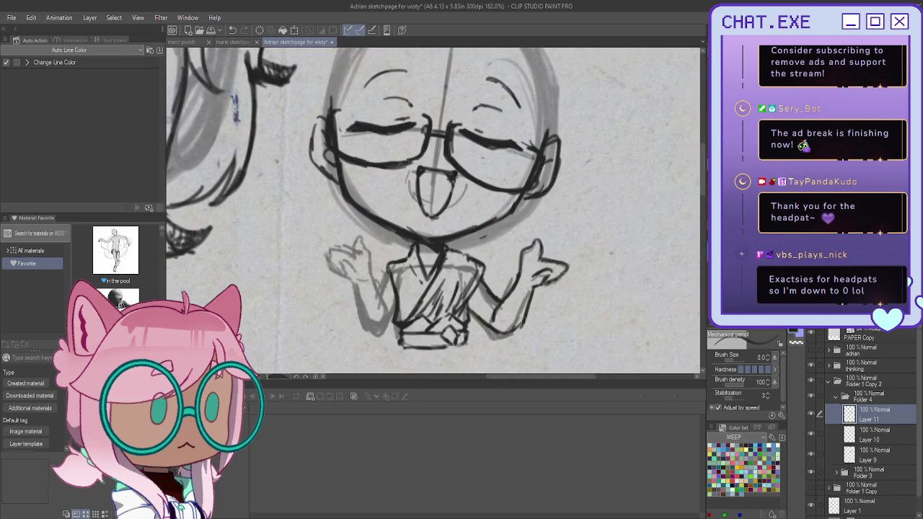
scroll(356, 245, "up", 1)
mouse_move(389, 316)
left_mouse_down()
mouse_move(356, 235)
mouse_move(348, 254)
mouse_move(321, 253)
mouse_move(352, 282)
mouse_move(347, 266)
mouse_move(342, 275)
mouse_move(332, 268)
mouse_move(353, 285)
mouse_move(368, 337)
mouse_move(389, 329)
mouse_move(383, 345)
mouse_move(374, 338)
left_mouse_up()
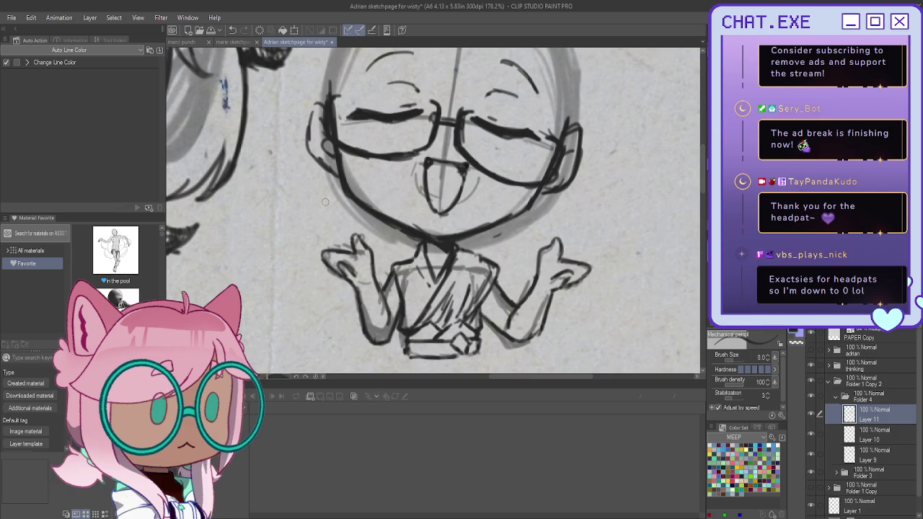
- Zoom out, add new Layer 12, and bring the left character into view
scroll(328, 203, "down", 2)
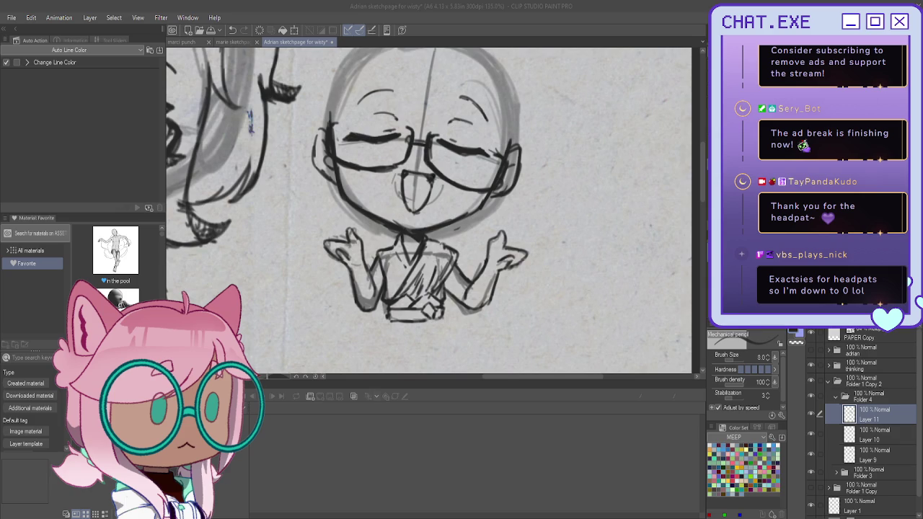
scroll(343, 181, "down", 1)
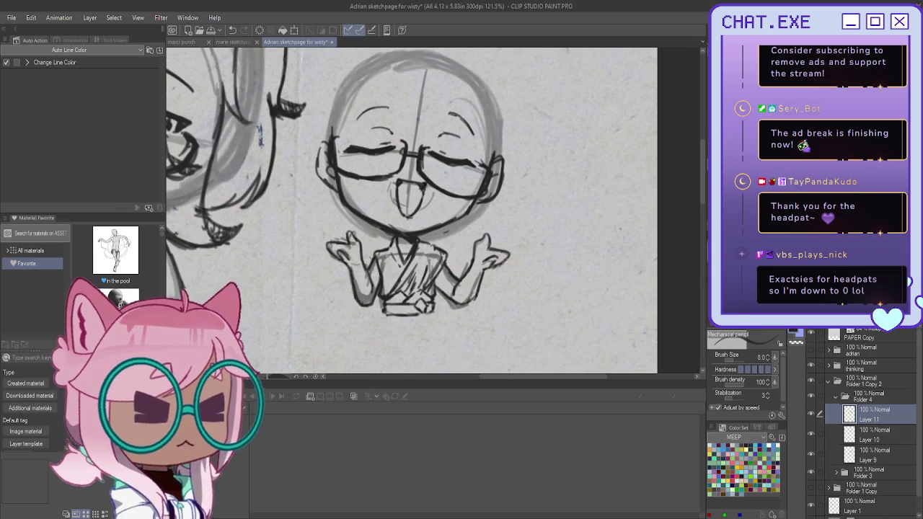
key("ctrl+shift+n")
left_click_drag(342, 180, 480, 274)
scroll(571, 204, "down", 2)
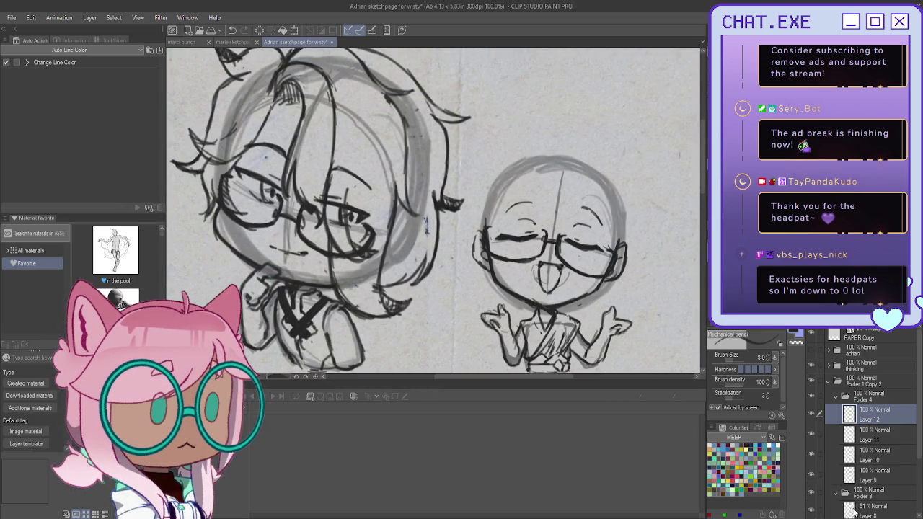
- Check Layer 8 in Folder 3, return to Layer 12, and sketch strands at the head top
left_click(836, 493)
left_click(872, 508)
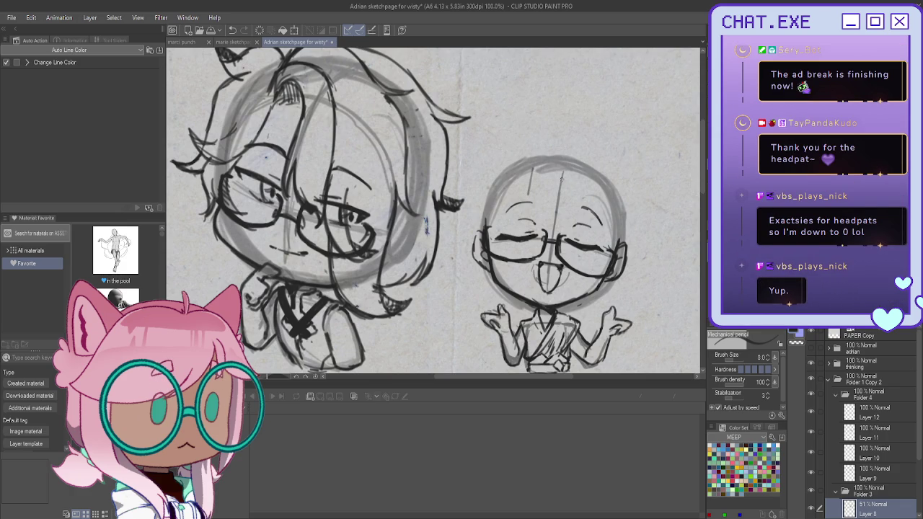
left_click(847, 414)
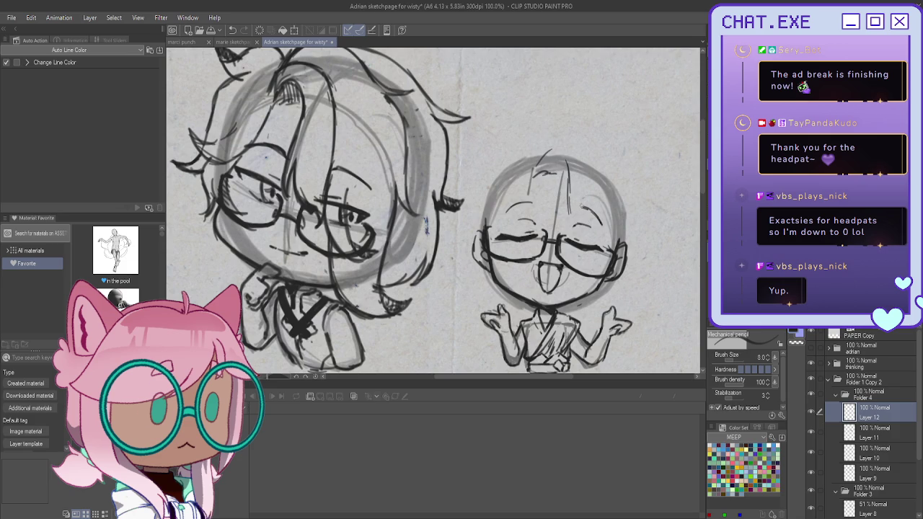
mouse_move(555, 151)
left_mouse_down()
mouse_move(562, 209)
mouse_move(552, 225)
left_mouse_up()
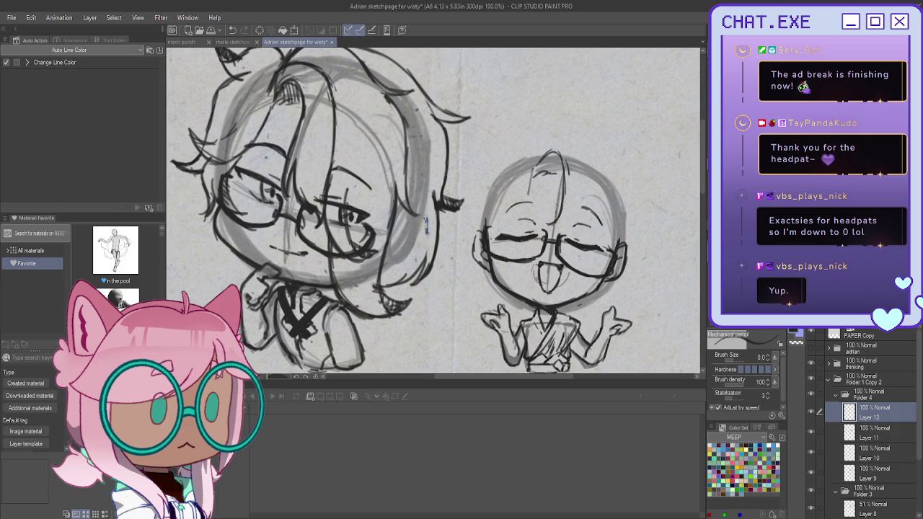
key("ctrl+z")
left_click_drag(555, 152, 560, 226)
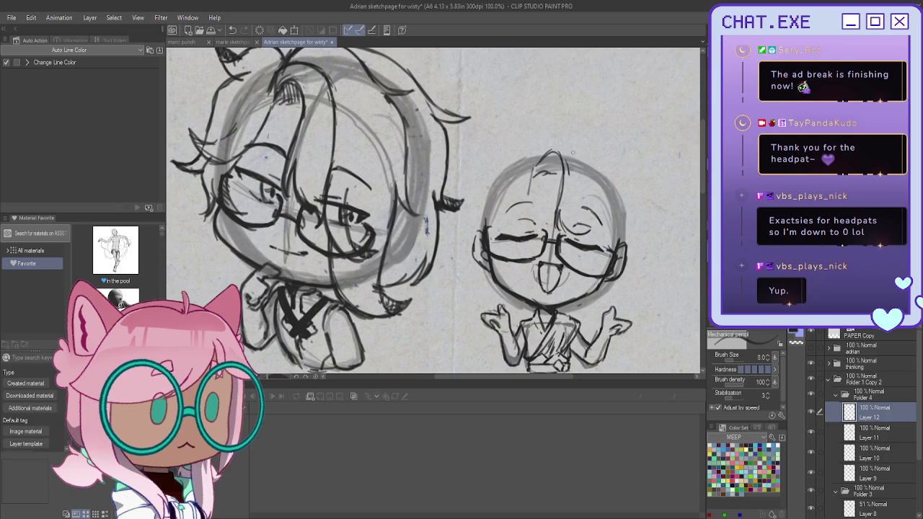
left_click_drag(548, 171, 563, 163)
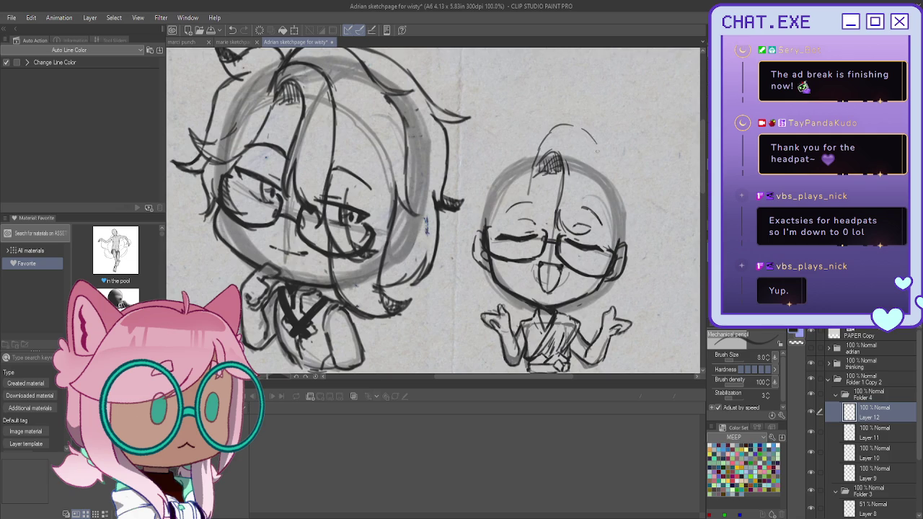
- Sketch hair strands down the right chibi's head and right edge, erasing the arc above
mouse_move(595, 141)
left_mouse_down()
mouse_move(626, 186)
mouse_move(626, 215)
left_mouse_up()
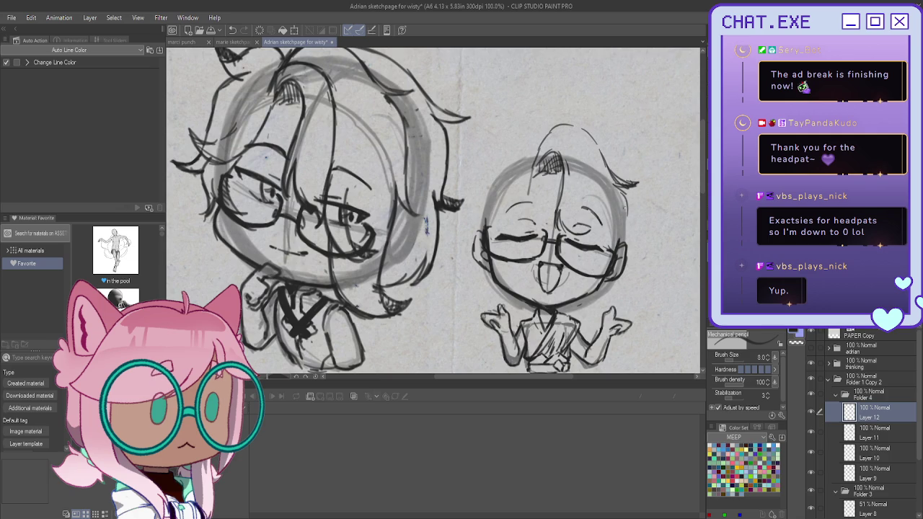
left_click_drag(544, 120, 586, 126)
left_click_drag(584, 170, 594, 229)
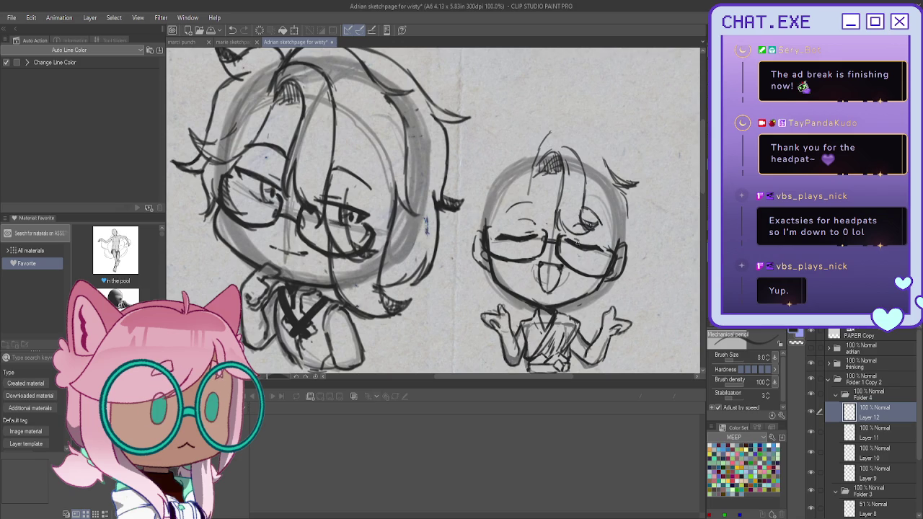
mouse_move(577, 236)
left_mouse_down()
mouse_move(578, 265)
mouse_move(595, 292)
left_mouse_up()
left_click_drag(626, 207, 630, 256)
left_click_drag(617, 186, 629, 238)
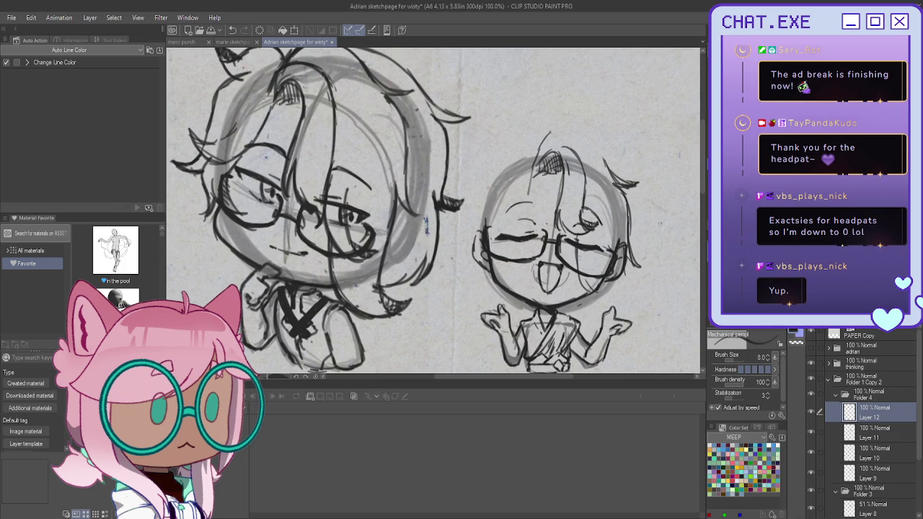
left_click_drag(627, 255, 627, 318)
- Redraw the hair along the right cheek edge and lower cheek
key("ctrl+z")
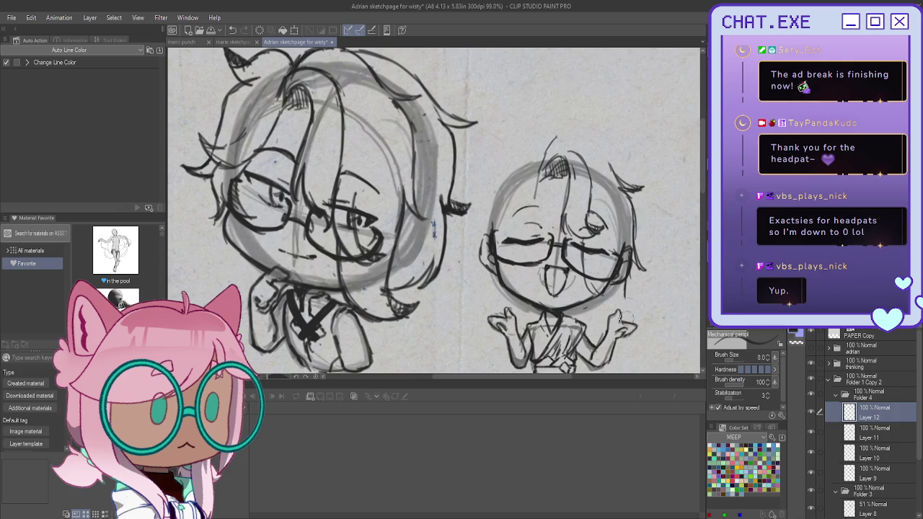
left_click_drag(624, 254, 625, 322)
left_click_drag(623, 283, 629, 324)
left_click_drag(581, 252, 597, 304)
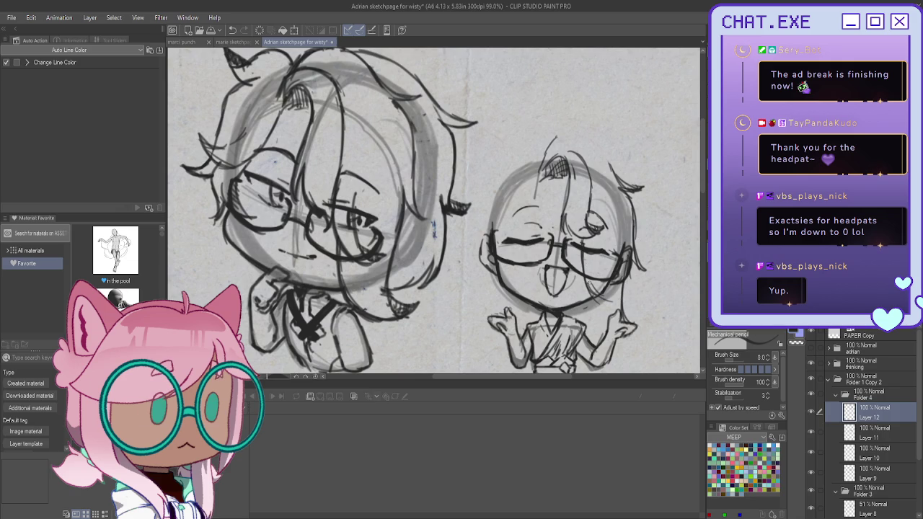
- Darken the glasses lens edge, outline the face's right side, and reinforce a hair strand
left_click_drag(584, 261, 610, 275)
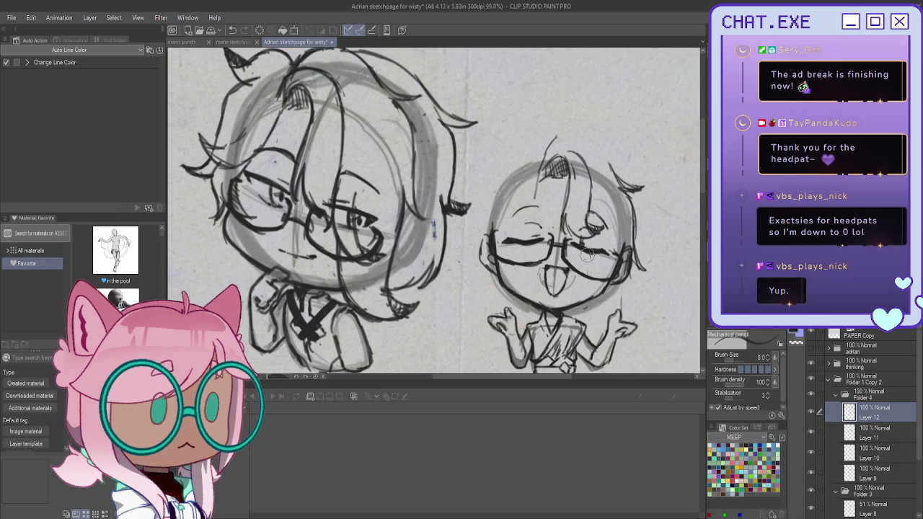
mouse_move(580, 249)
left_mouse_down()
mouse_move(584, 286)
mouse_move(602, 308)
left_mouse_up()
left_click_drag(621, 263, 623, 308)
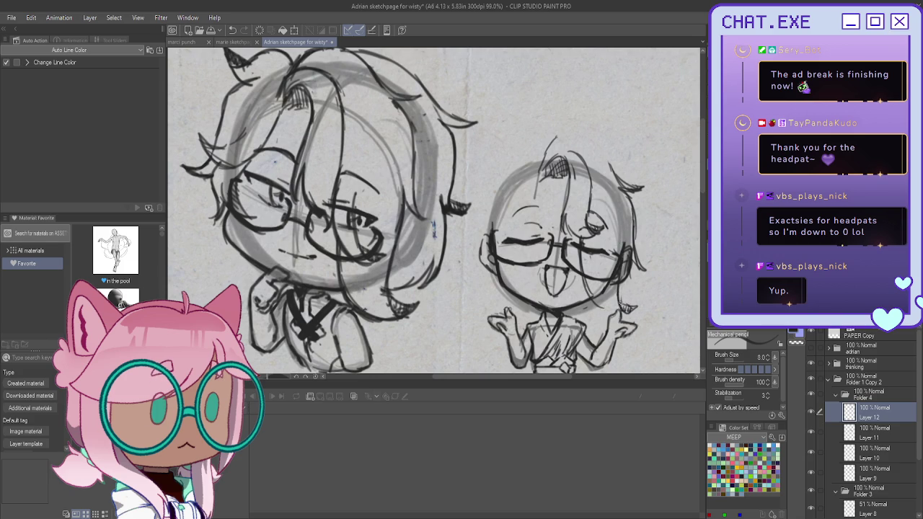
left_click_drag(573, 235, 597, 278)
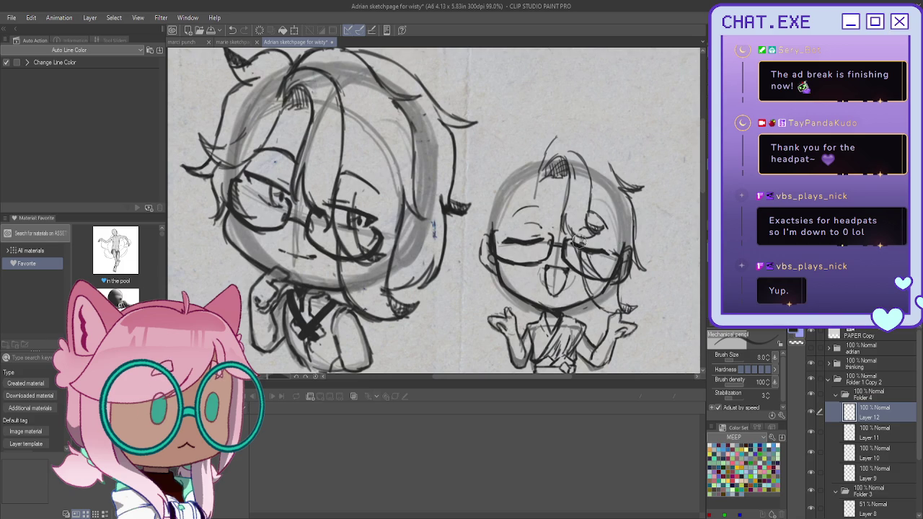
left_click_drag(573, 236, 597, 275)
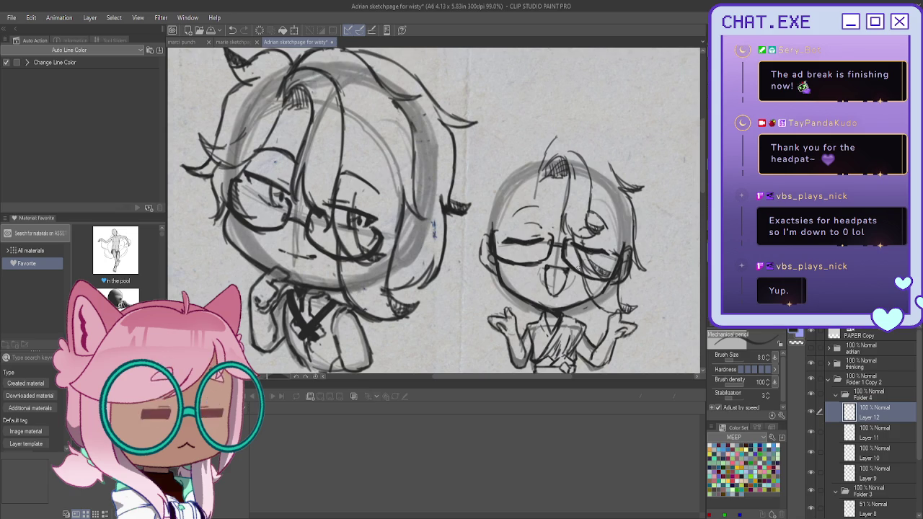
- Darken the top and top-left outline of the right chibi's hair
scroll(623, 274, "down", 1)
scroll(595, 184, "up", 1)
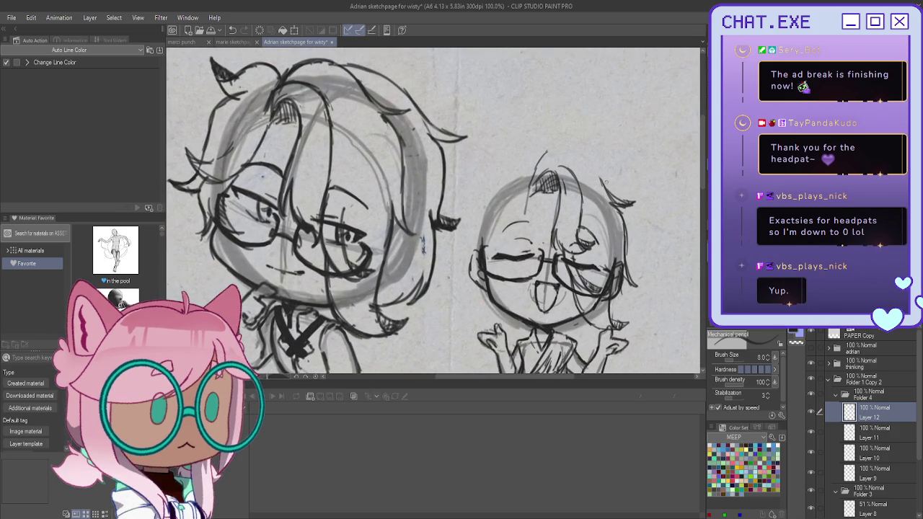
scroll(545, 148, "up", 1)
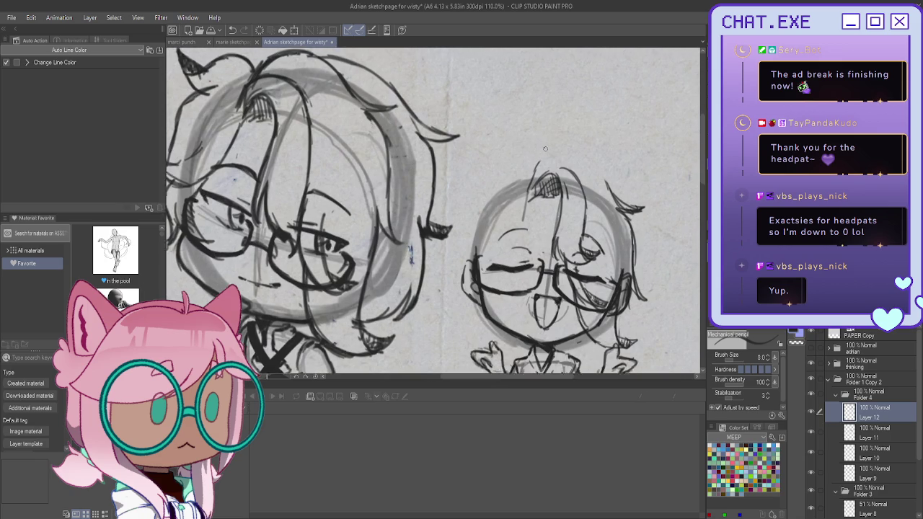
mouse_move(541, 157)
left_mouse_down()
mouse_move(606, 179)
mouse_move(617, 199)
mouse_move(598, 167)
mouse_move(536, 170)
mouse_move(544, 155)
left_mouse_up()
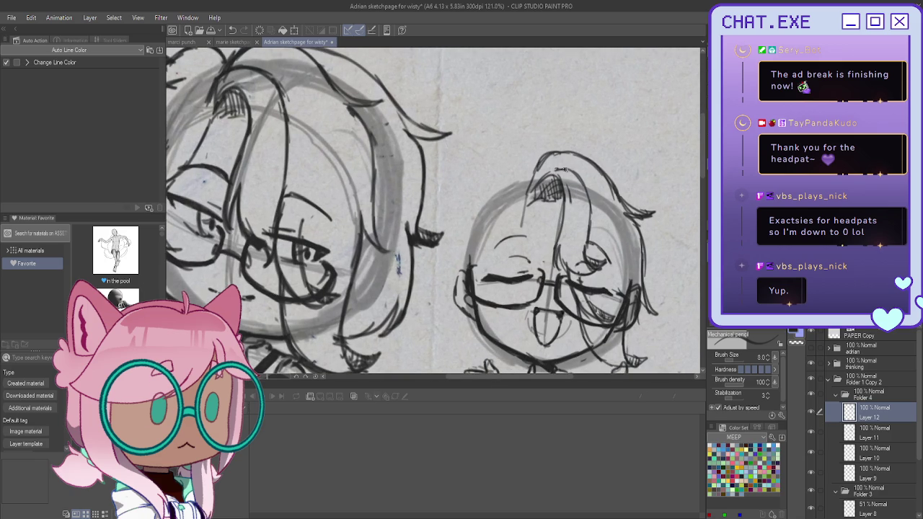
left_click_drag(549, 171, 501, 247)
scroll(513, 245, "down", 2)
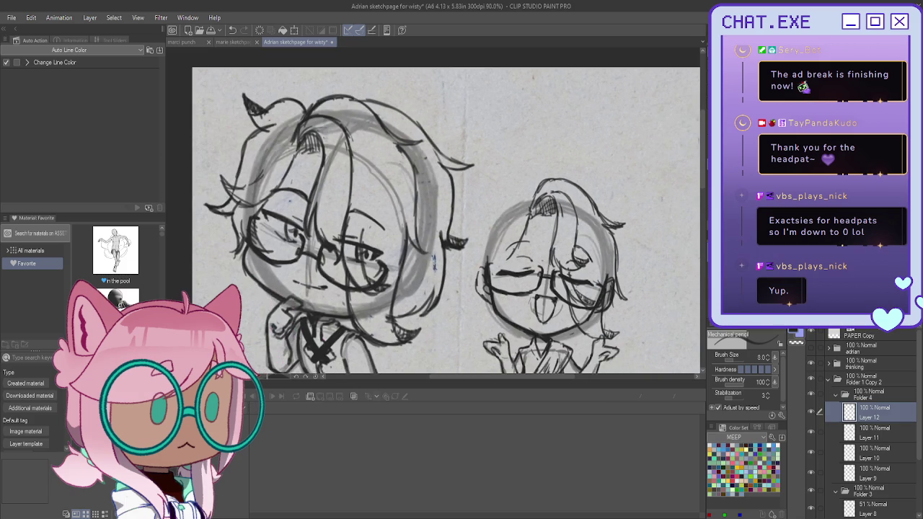
left_click_drag(433, 216, 548, 241)
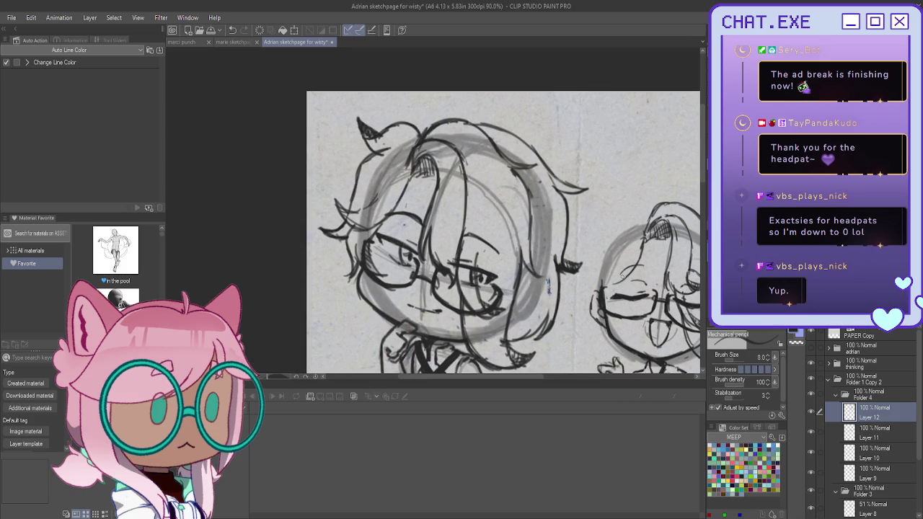
- Add curved strands to the right chibi's hair, redrawing one slightly lower
left_click_drag(612, 256, 592, 240)
key("ctrl+z")
left_click_drag(599, 264, 620, 257)
mouse_move(608, 267)
left_mouse_down()
mouse_move(619, 258)
mouse_move(625, 275)
left_mouse_up()
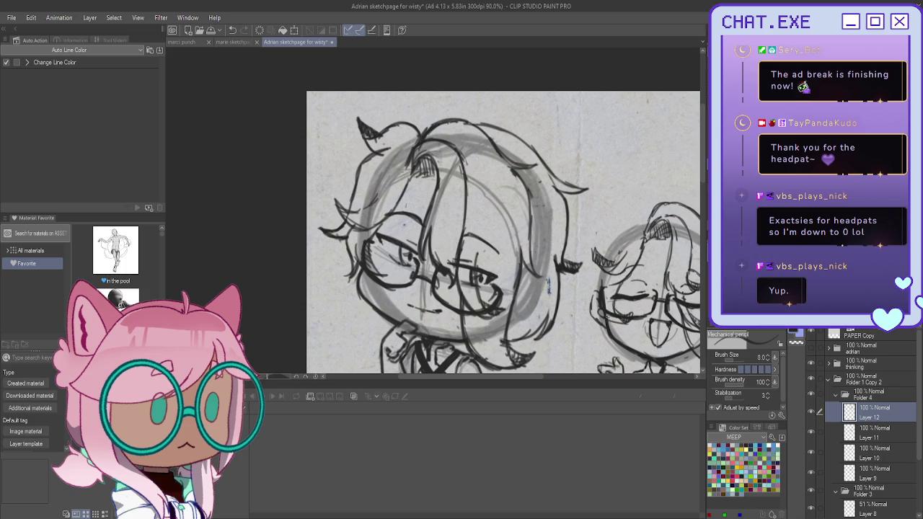
scroll(601, 272, "up", 1)
scroll(601, 271, "up", 1)
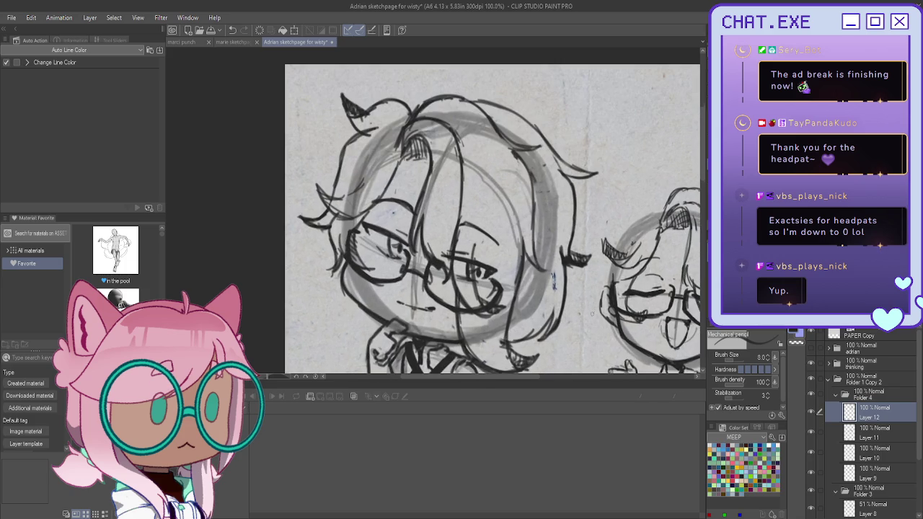
scroll(601, 272, "up", 1)
- Outline the face's left edge and ink over the right chibi's glasses lens
left_click_drag(599, 275, 598, 323)
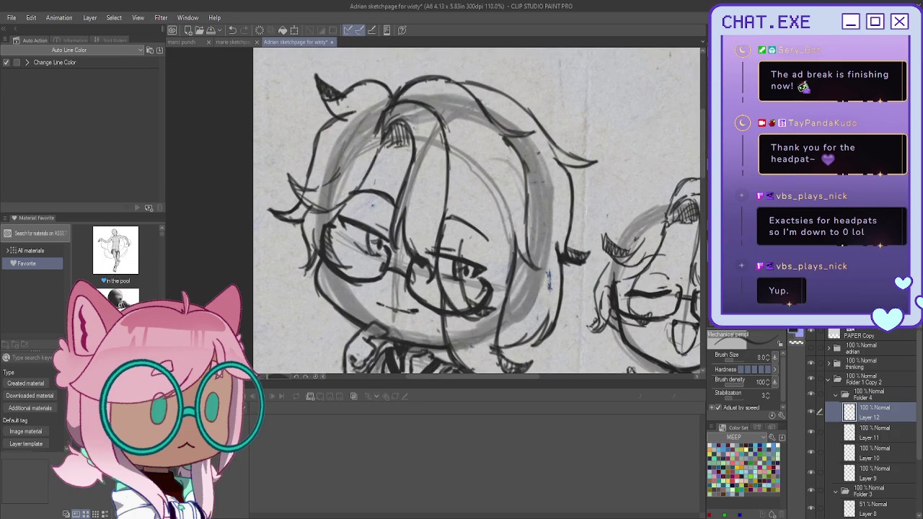
scroll(589, 329, "down", 1)
scroll(589, 329, "down", 1)
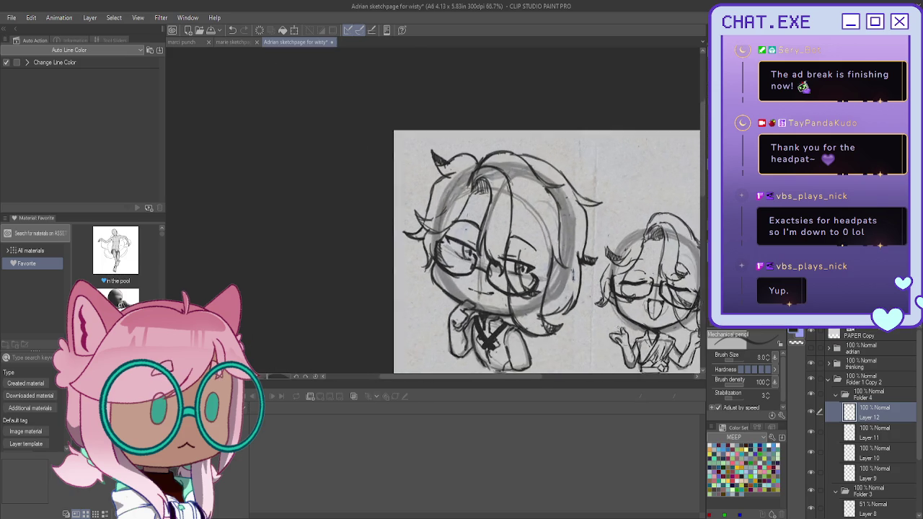
scroll(649, 303, "up", 2)
scroll(438, 213, "right", 3)
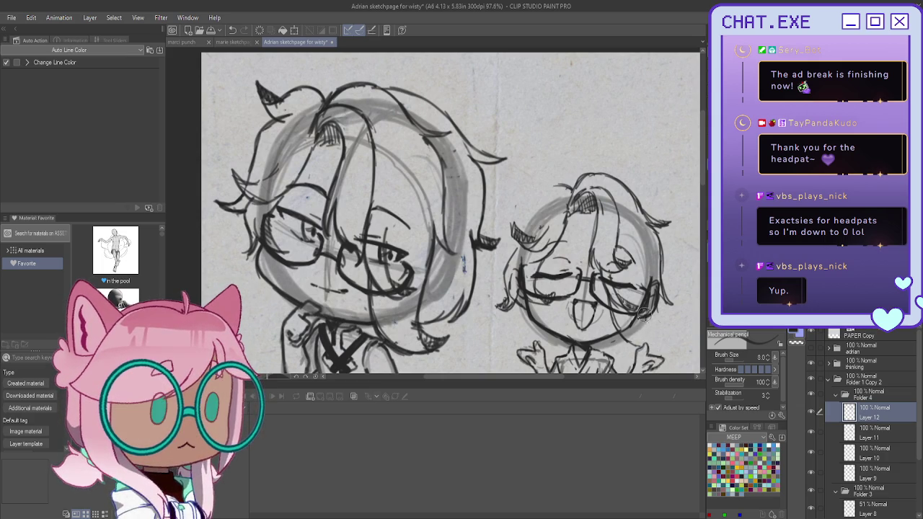
scroll(620, 292, "up", 2)
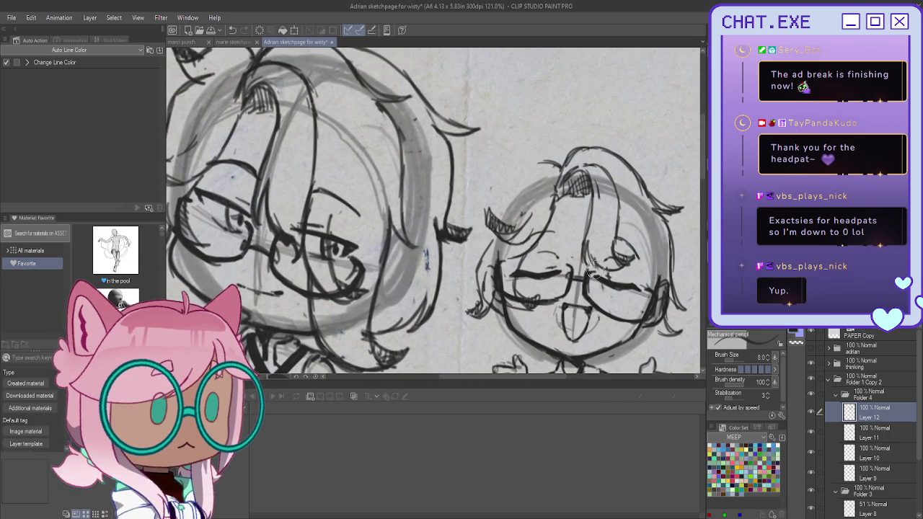
mouse_move(594, 292)
left_mouse_down()
mouse_move(612, 330)
mouse_move(630, 333)
mouse_move(661, 287)
left_mouse_up()
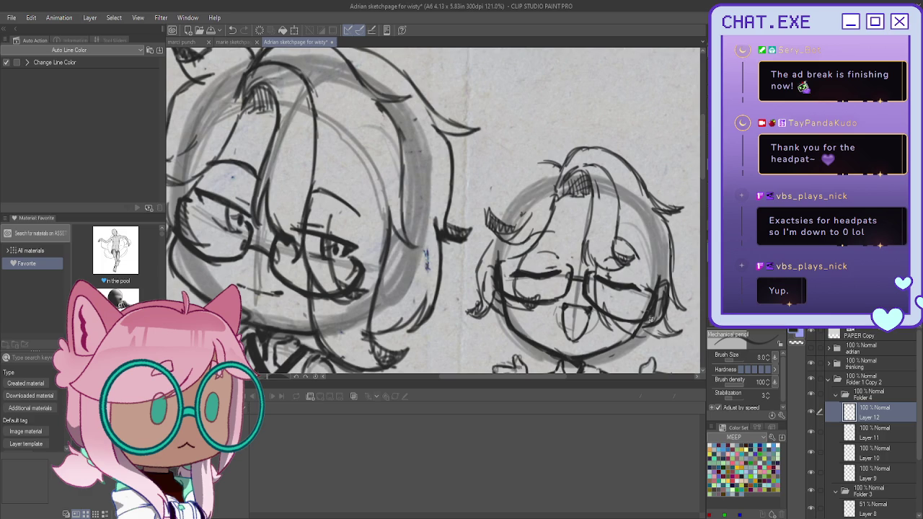
left_click_drag(639, 314, 653, 339)
- Zoom closer and redraw the right chibi's lower-right jaw and hair lines
key("ctrl+plus")
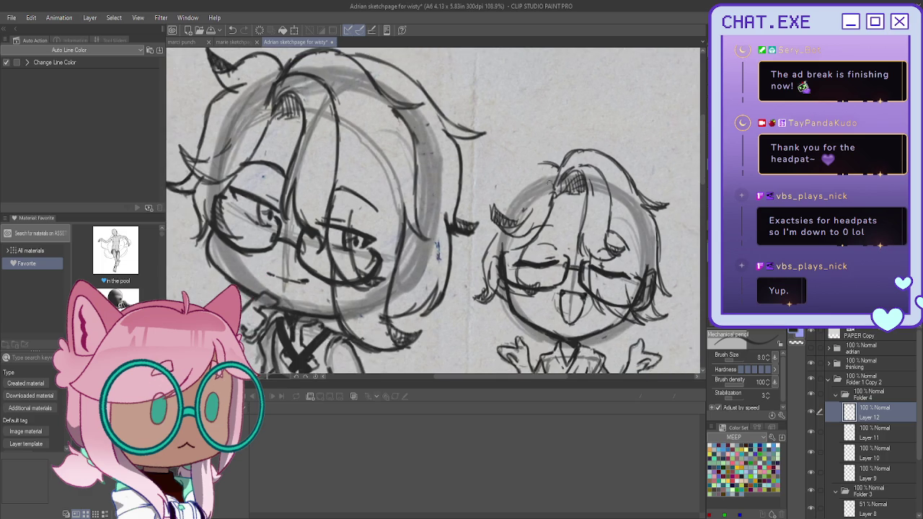
key("ctrl+plus")
key("ctrl+z")
key("ctrl+z")
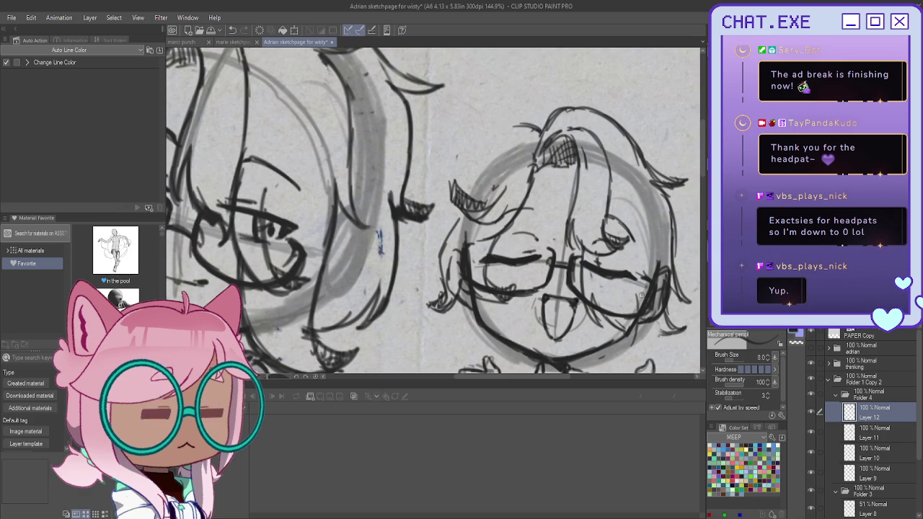
left_click_drag(611, 326, 623, 352)
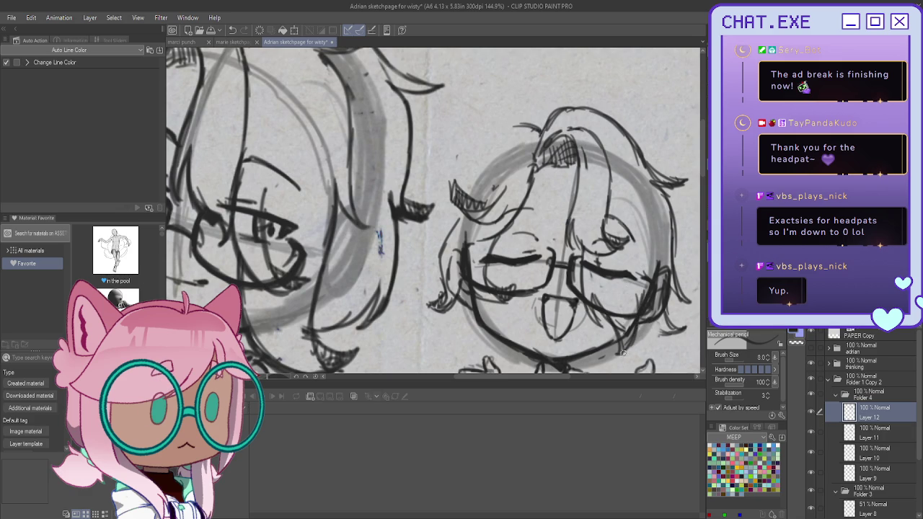
mouse_move(628, 320)
left_mouse_down()
mouse_move(656, 341)
mouse_move(672, 336)
mouse_move(669, 326)
left_mouse_up()
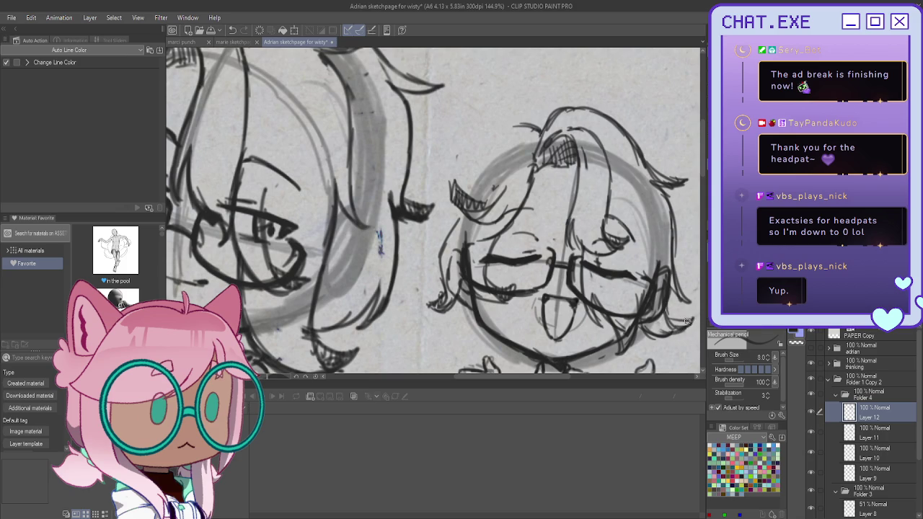
scroll(669, 319, "down", 2)
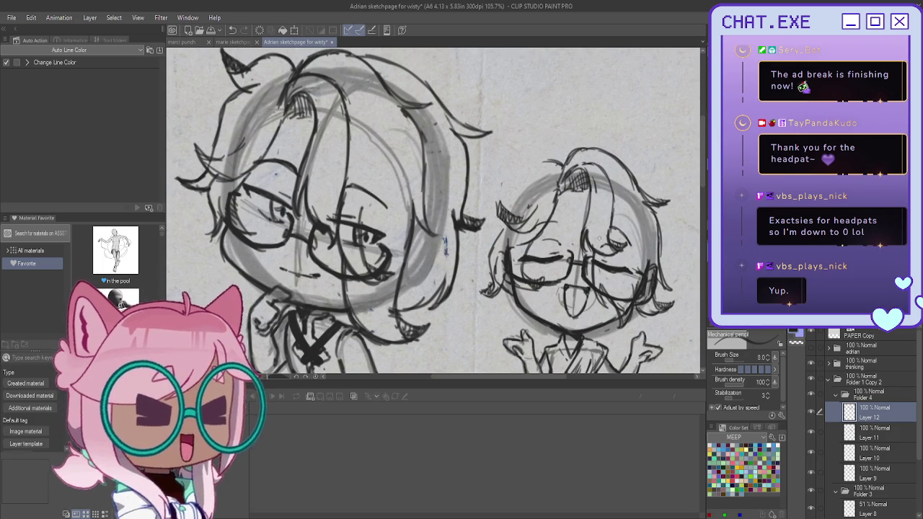
left_click(826, 363)
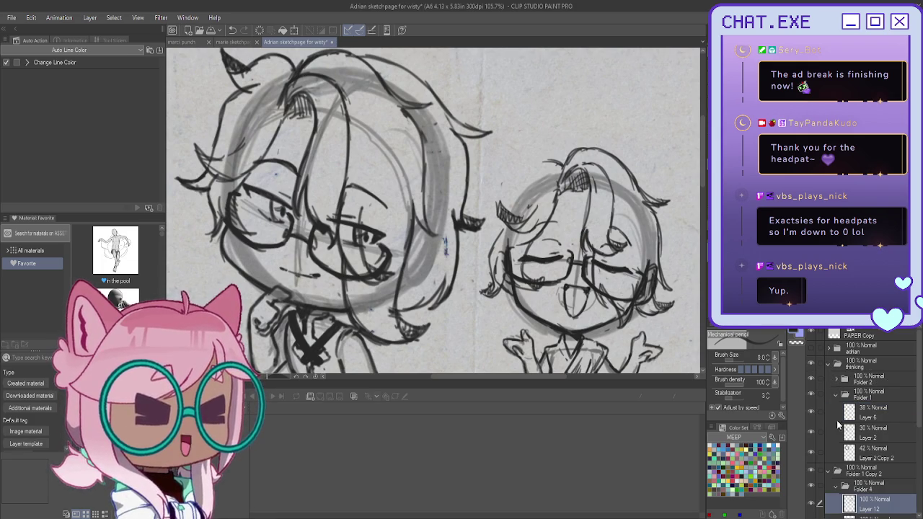
- Expand Folder 2 and toggle a layer's visibility to check which lines it holds
left_click(836, 395)
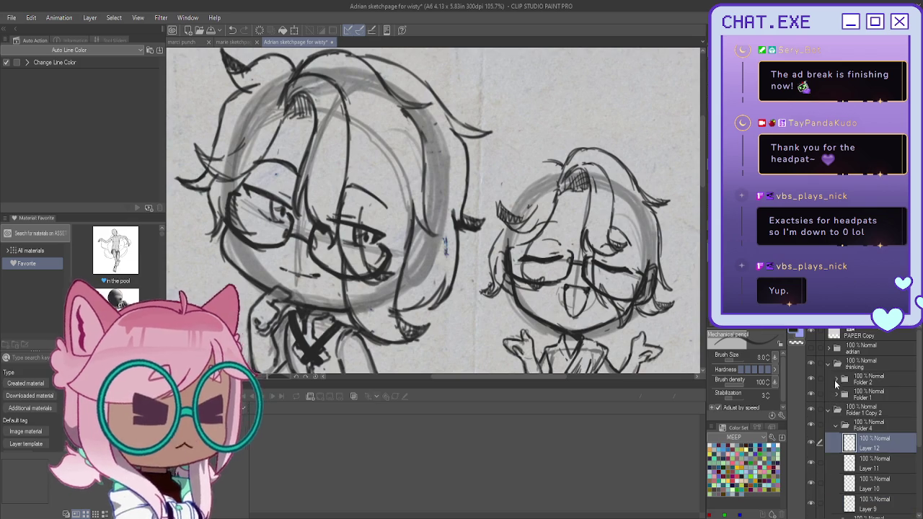
left_click(835, 379)
scroll(836, 432, "down", 1)
scroll(831, 456, "down", 1)
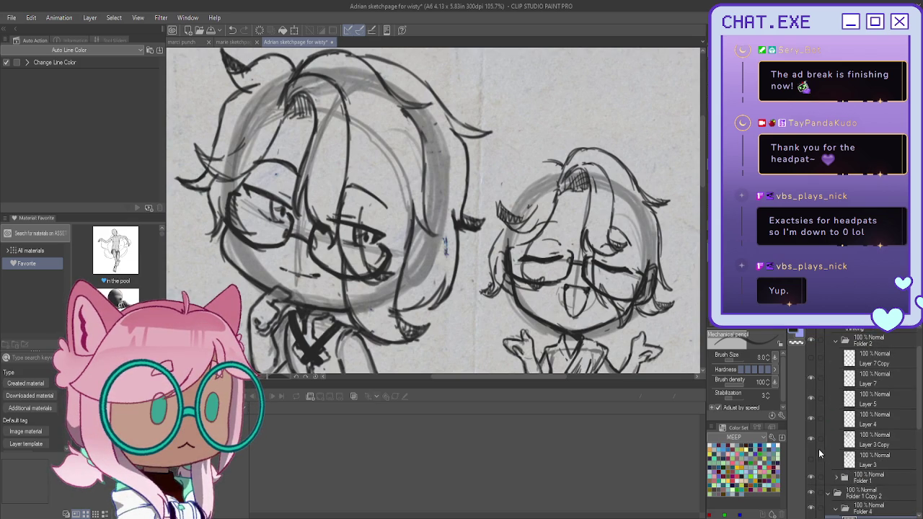
left_click(811, 439)
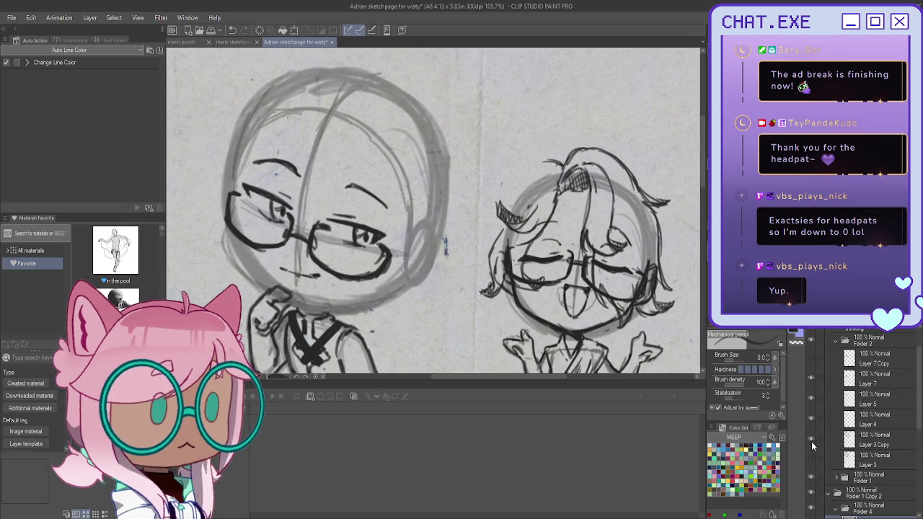
left_click(811, 441)
- Duplicate Layer 3 Copy as Layer 3 Copy 2 and erase the stray hair strands on it
left_click(865, 441)
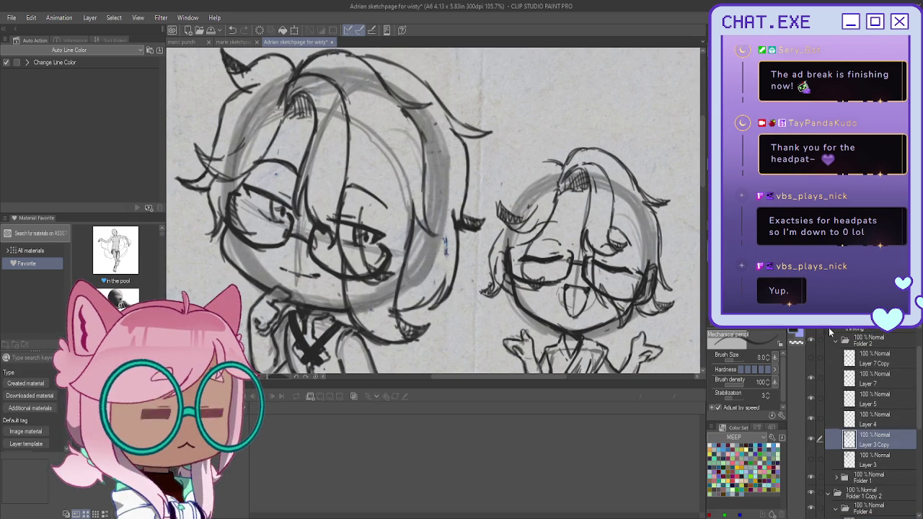
key("ctrl+j")
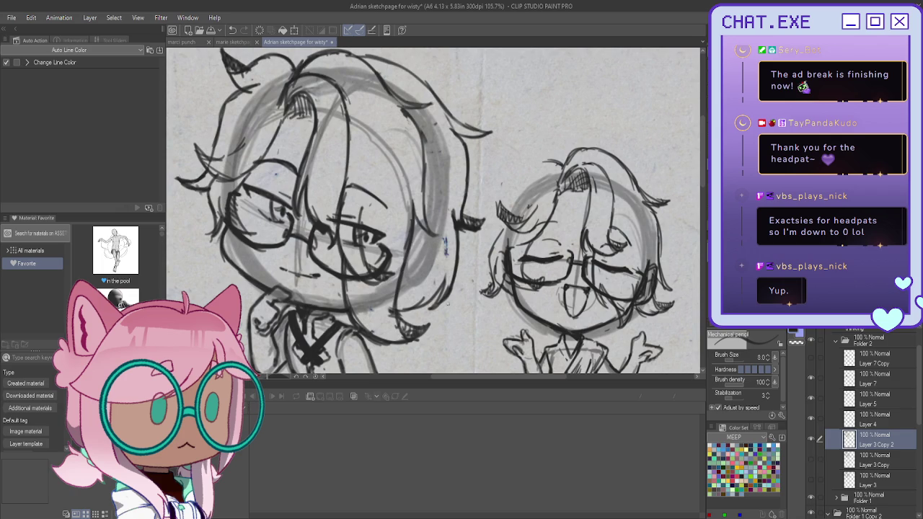
mouse_move(418, 339)
left_mouse_down()
mouse_move(363, 318)
mouse_move(346, 289)
left_mouse_up()
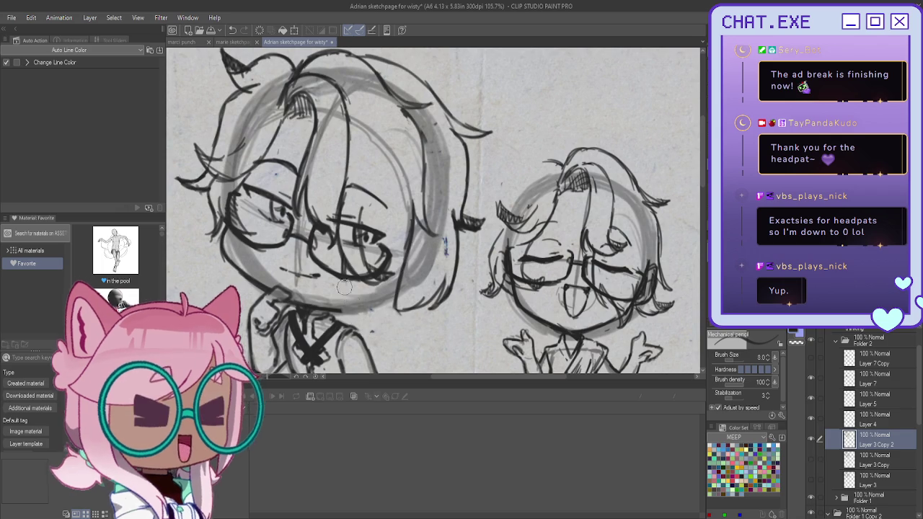
- Erase sketch lines near the collar and darken the left character's right cheek outline with a thicker pencil
mouse_move(412, 280)
left_mouse_down()
mouse_move(406, 258)
mouse_move(399, 290)
left_mouse_up()
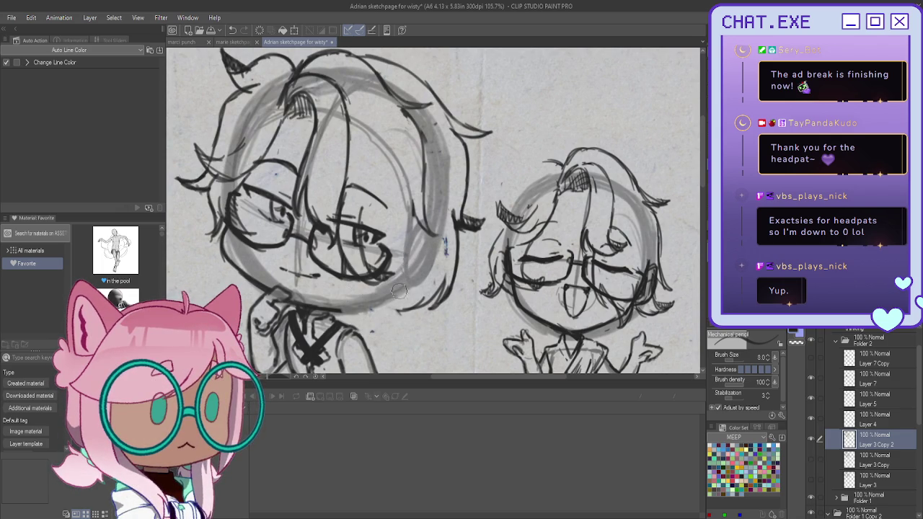
mouse_move(413, 216)
left_mouse_down()
mouse_move(410, 261)
mouse_move(424, 299)
left_mouse_up()
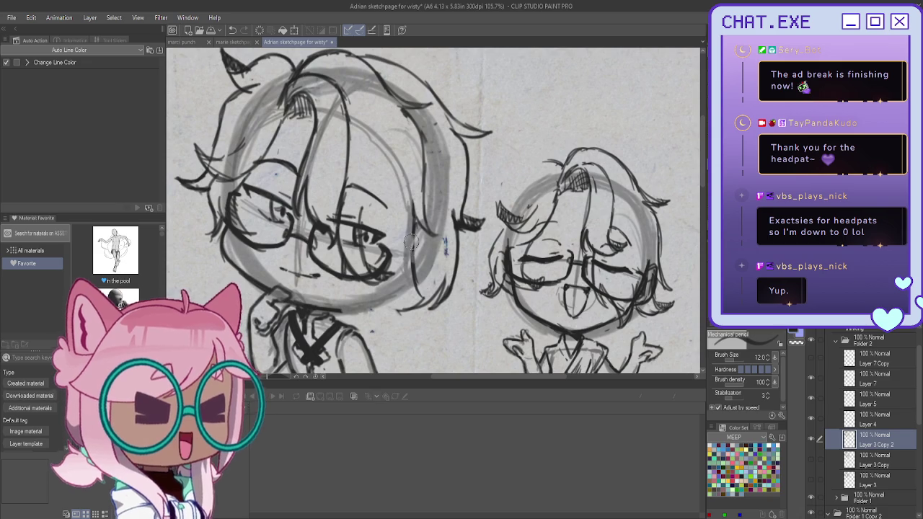
key("bracketright")
key("bracketright")
left_click_drag(414, 215, 419, 284)
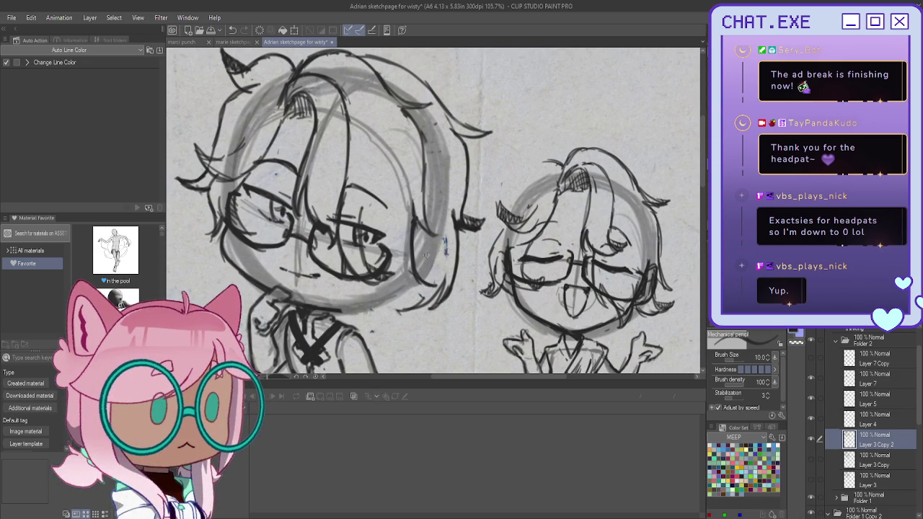
mouse_move(425, 287)
left_mouse_down()
mouse_move(409, 228)
mouse_move(424, 276)
left_mouse_up()
- Draw and refine the lines below the left character's glasses, undoing unwanted strokes
left_click_drag(345, 254, 351, 299)
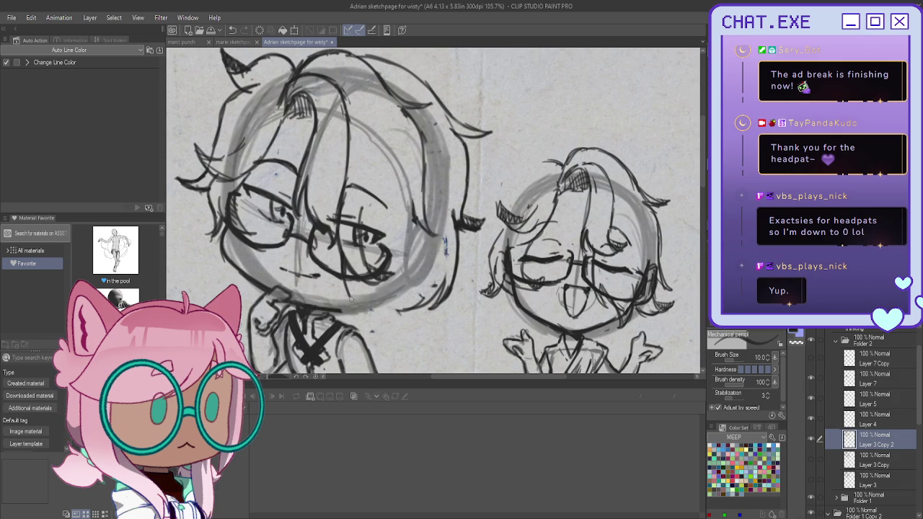
mouse_move(336, 238)
left_mouse_down()
mouse_move(345, 299)
mouse_move(364, 311)
mouse_move(355, 292)
left_mouse_up()
key("ctrl+z")
key("ctrl+z")
key("ctrl+z")
left_click_drag(335, 239, 340, 271)
key("ctrl+z")
key("ctrl+z")
key("ctrl+z")
key("ctrl+z")
key("ctrl+z")
key("ctrl+z")
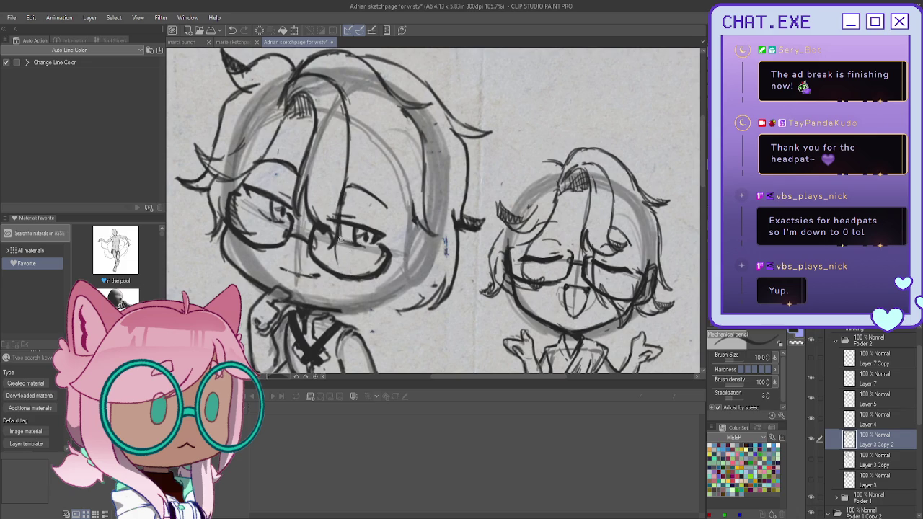
mouse_move(315, 221)
left_mouse_down()
mouse_move(309, 243)
mouse_move(341, 291)
left_mouse_up()
mouse_move(328, 245)
left_mouse_down()
mouse_move(338, 290)
mouse_move(341, 274)
mouse_move(353, 301)
left_mouse_up()
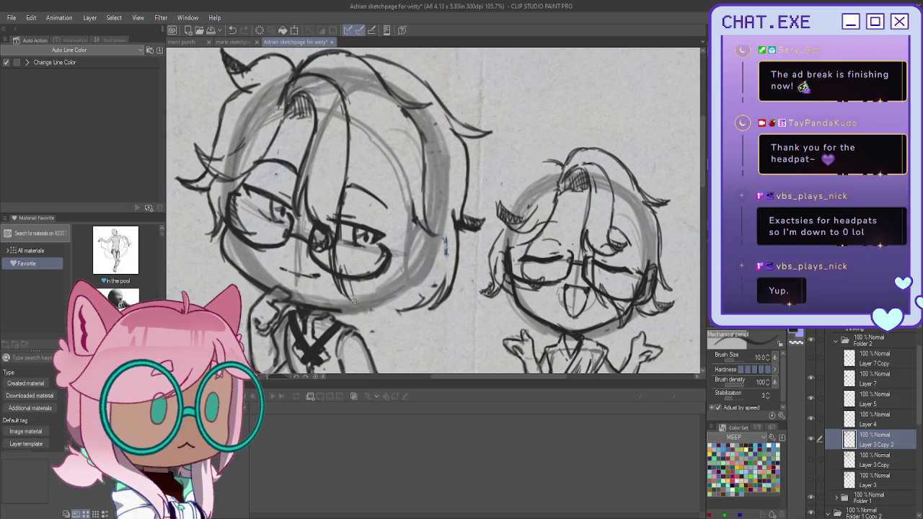
- Ink the right face outline, bottom-right jaw, and the chin and neck lines
left_click_drag(418, 229, 431, 297)
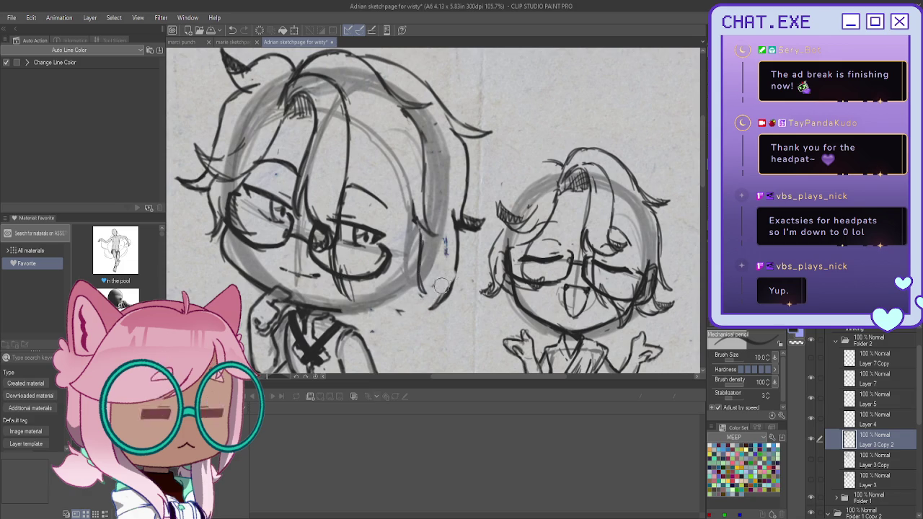
mouse_move(416, 263)
left_mouse_down()
mouse_move(435, 299)
mouse_move(414, 302)
left_mouse_up()
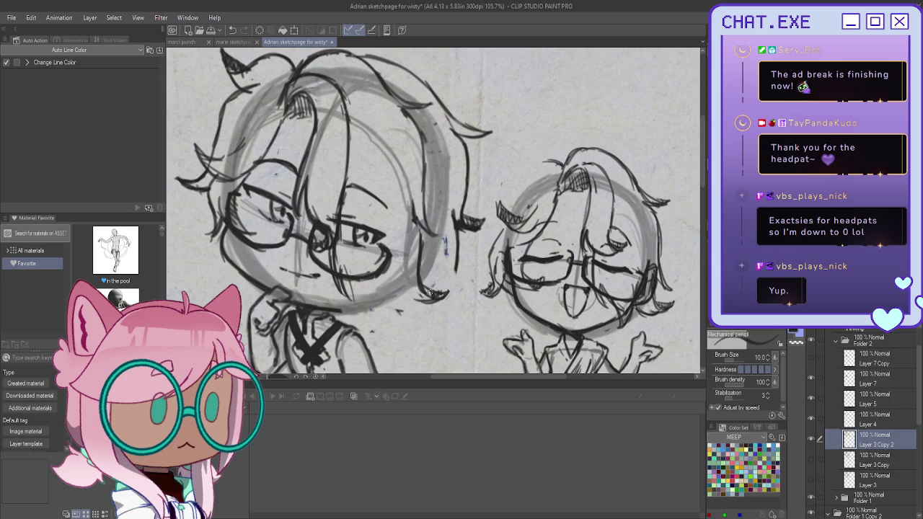
mouse_move(422, 303)
left_mouse_down()
mouse_move(393, 279)
mouse_move(399, 304)
mouse_move(380, 315)
left_mouse_up()
left_click_drag(393, 274, 360, 325)
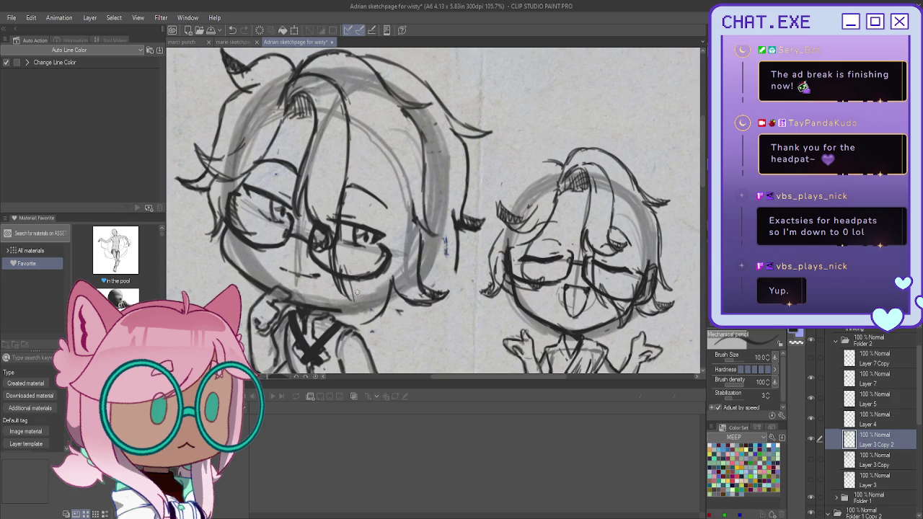
mouse_move(343, 276)
left_mouse_down()
mouse_move(355, 322)
mouse_move(343, 321)
left_mouse_up()
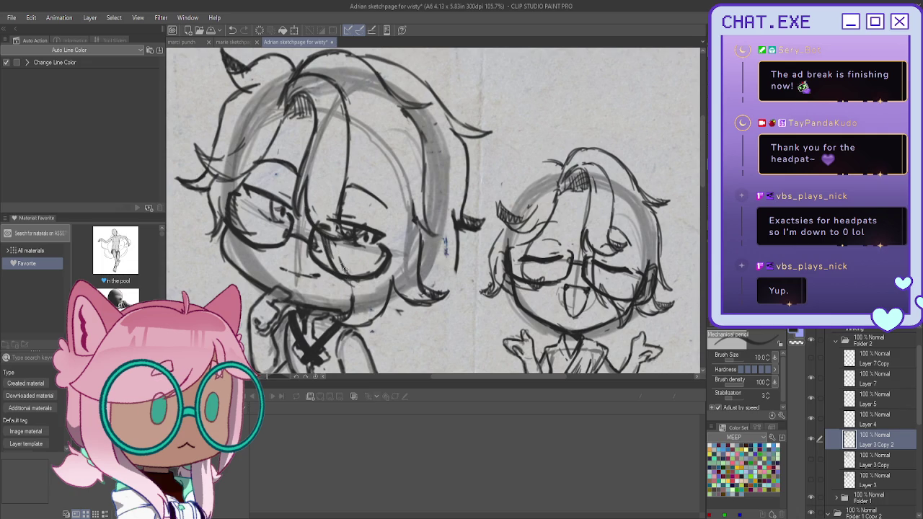
- Darken the chin, redraw the right jaw, and define the right hair edge and curling hair tip
mouse_move(348, 281)
left_mouse_down()
mouse_move(369, 288)
mouse_move(348, 310)
mouse_move(351, 323)
left_mouse_up()
mouse_move(456, 261)
left_mouse_down()
mouse_move(438, 310)
mouse_move(414, 305)
mouse_move(394, 329)
mouse_move(380, 311)
left_mouse_up()
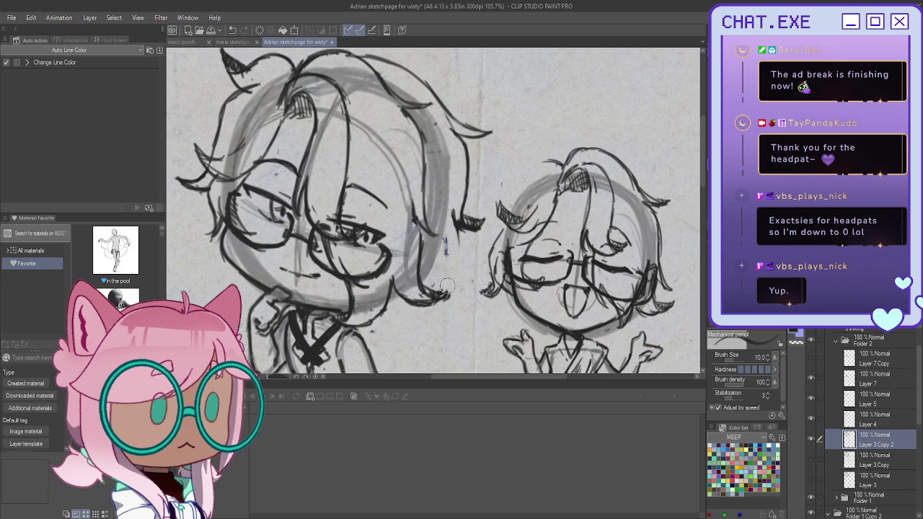
left_click_drag(428, 288, 453, 294)
mouse_move(455, 220)
left_mouse_down()
mouse_move(448, 276)
mouse_move(458, 297)
left_mouse_up()
mouse_move(439, 265)
left_mouse_down()
mouse_move(439, 296)
mouse_move(419, 315)
mouse_move(389, 336)
mouse_move(374, 317)
left_mouse_up()
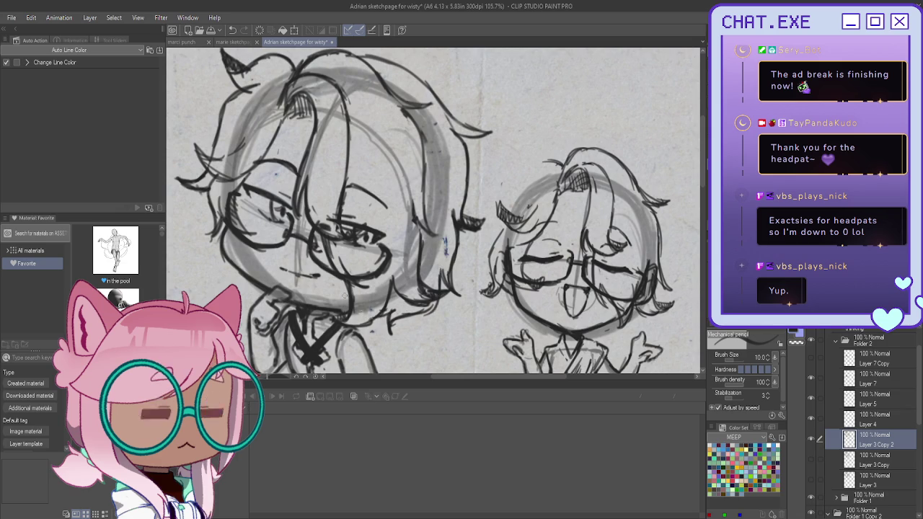
scroll(433, 209, "down", 2)
- Add small strokes at the left character's chin
scroll(252, 238, "up", 1)
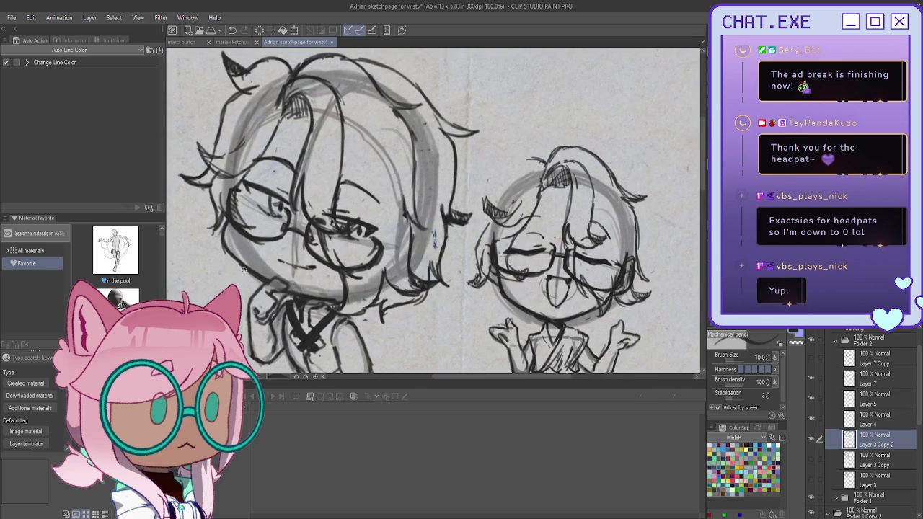
left_click_drag(245, 276, 247, 292)
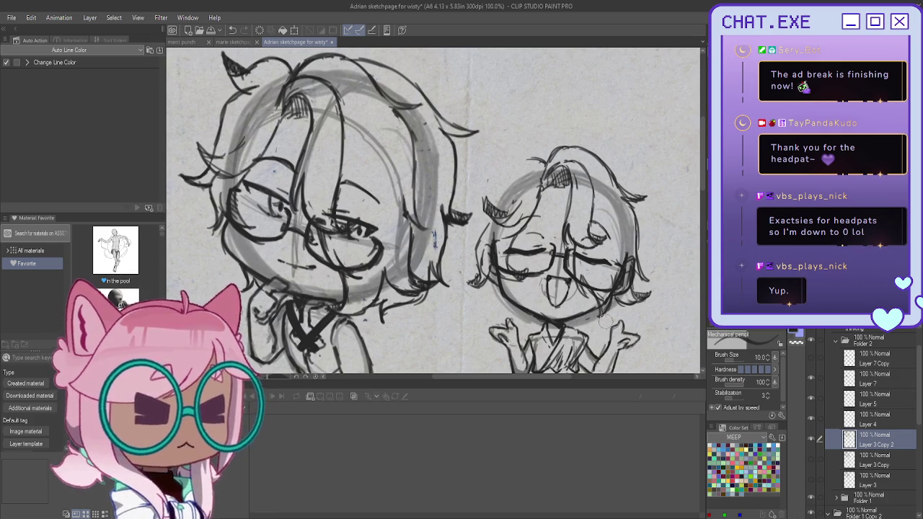
scroll(833, 383, "down", 3)
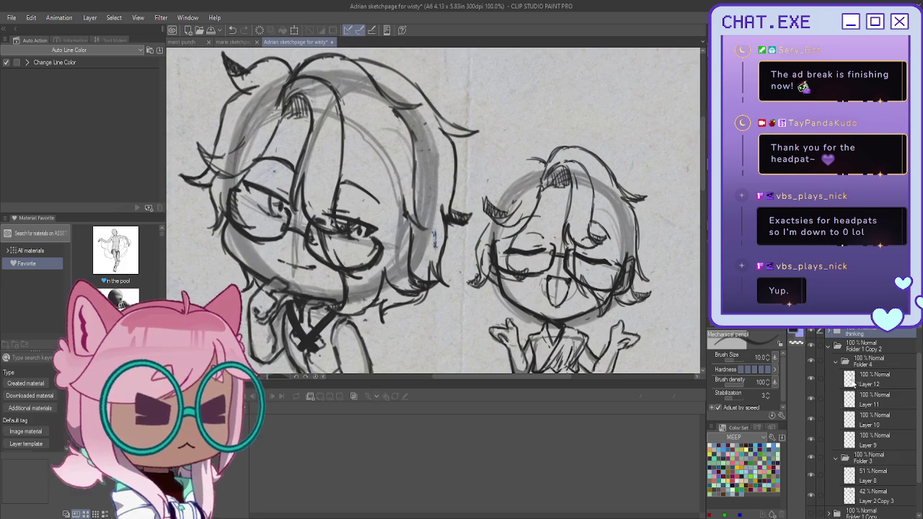
- On Layer 12, darken the small character's chin and hair outline
left_click(835, 379)
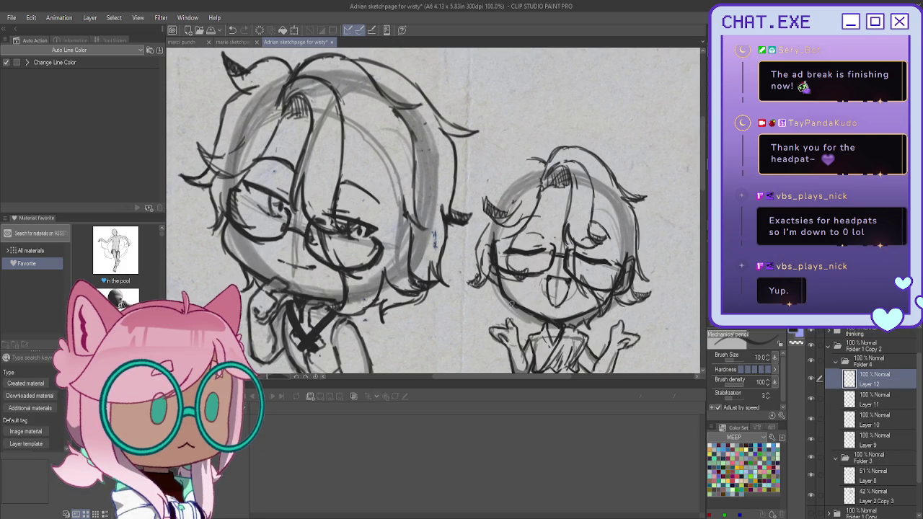
mouse_move(594, 309)
left_mouse_down()
mouse_move(583, 328)
mouse_move(517, 308)
left_mouse_up()
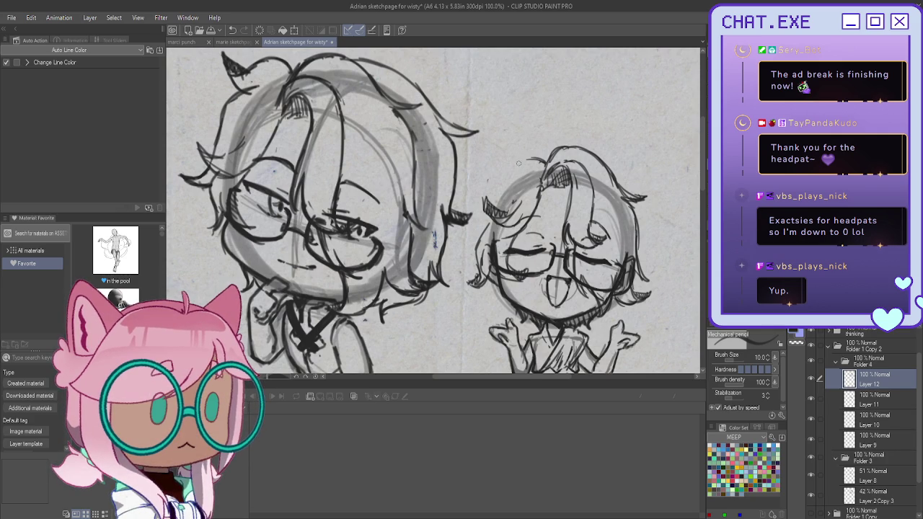
mouse_move(520, 159)
left_mouse_down()
mouse_move(495, 174)
mouse_move(491, 160)
mouse_move(502, 186)
mouse_move(470, 218)
mouse_move(470, 240)
left_mouse_up()
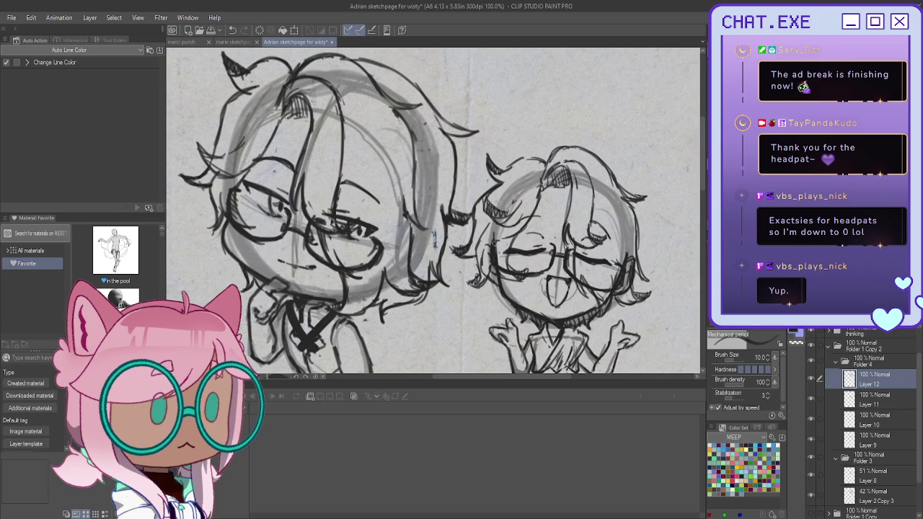
left_click(870, 440)
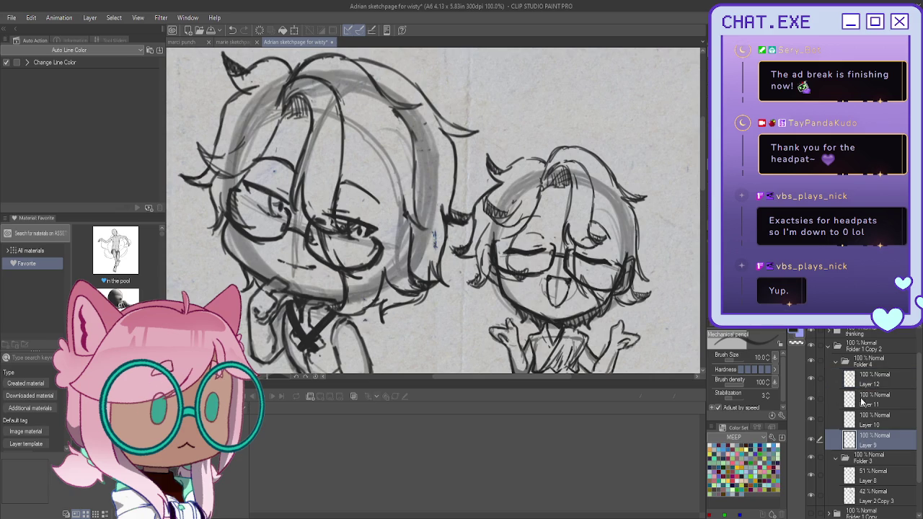
- Restore the accidentally deleted Layer 9 and duplicate it as Layer 9 Copy
key("Delete")
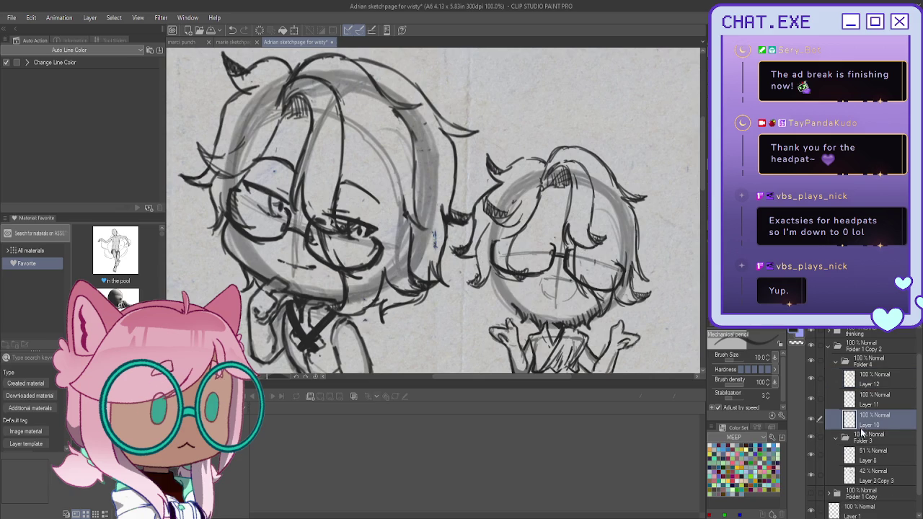
left_click(812, 440)
key("ctrl+z")
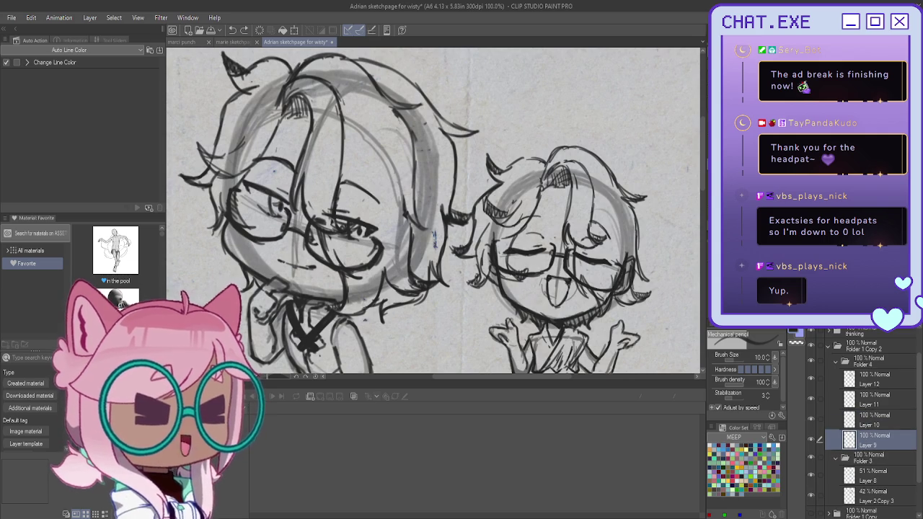
key("ctrl+j")
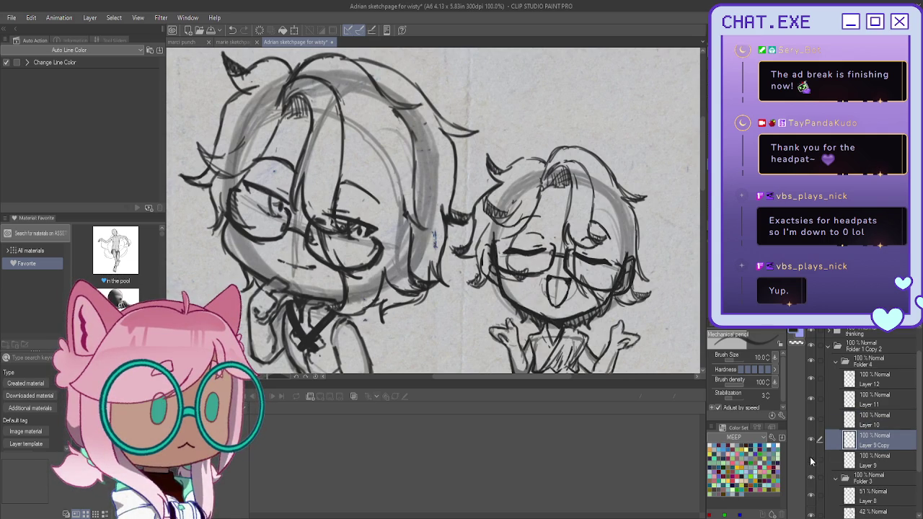
- Sketch strokes on the left side of the small character's hair
mouse_move(490, 224)
left_mouse_down()
mouse_move(488, 280)
mouse_move(492, 259)
left_mouse_up()
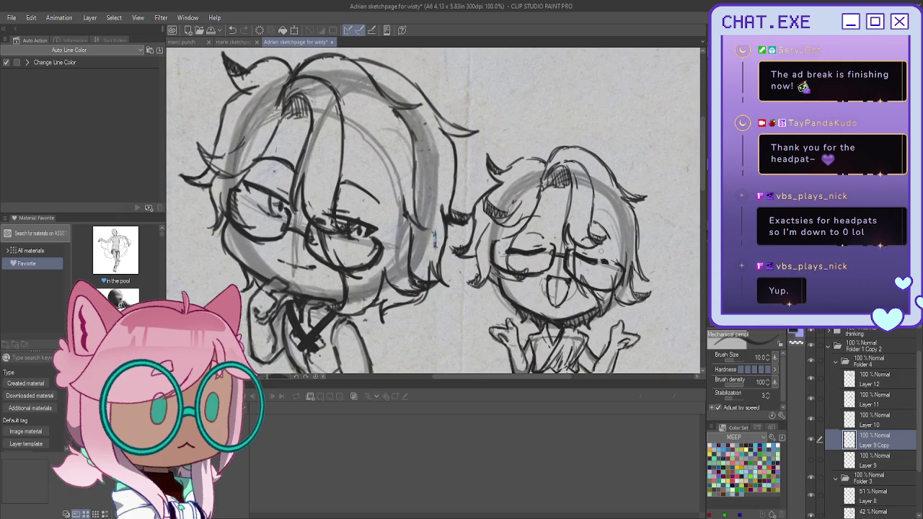
scroll(599, 250, "up", 1)
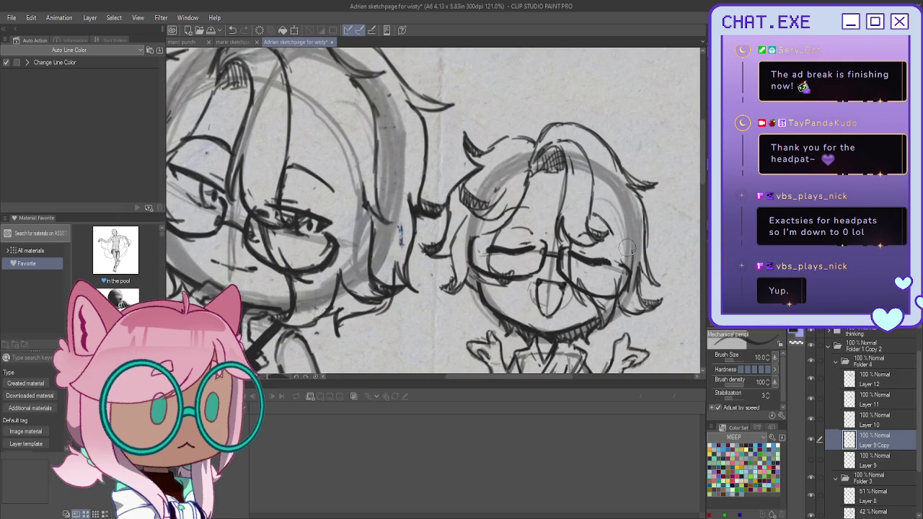
scroll(555, 222, "down", 2)
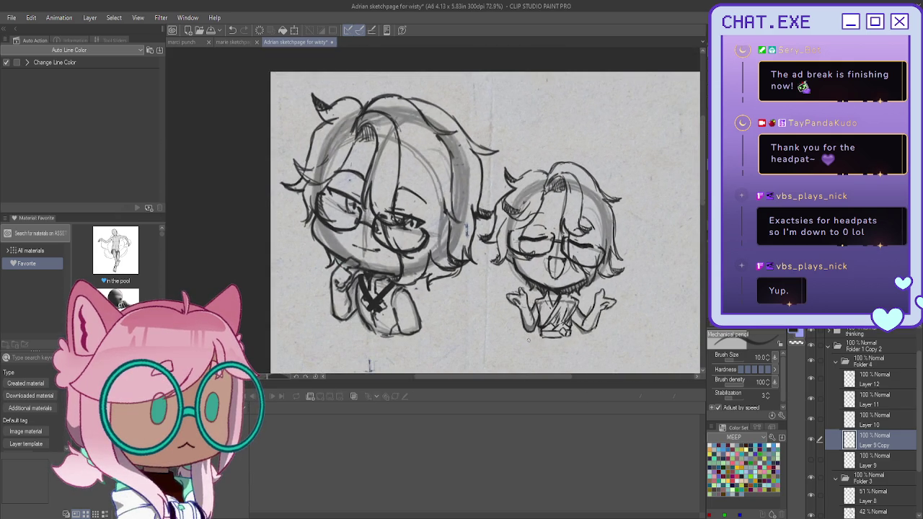
left_click(857, 381)
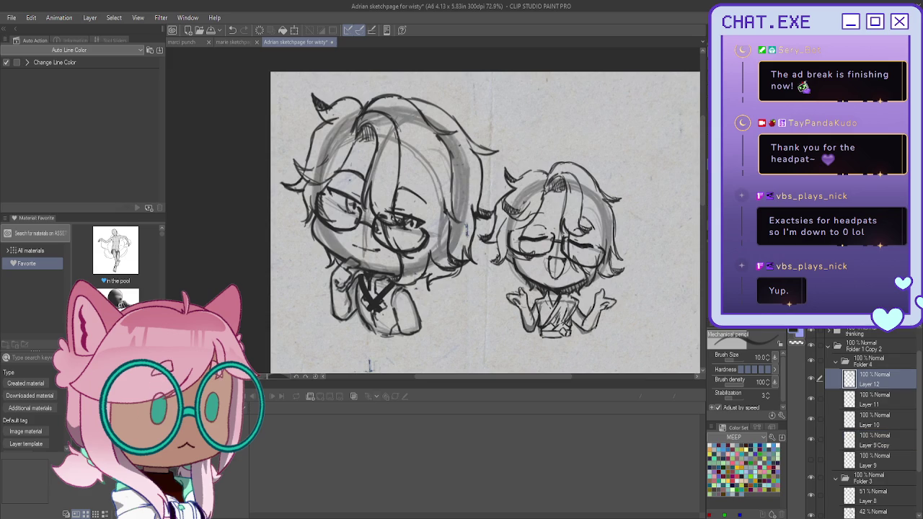
- On a new Layer 13, draw small star sparkles beside the small chibi's hair and right side
key("ctrl+shift+n")
scroll(627, 137, "up", 1)
left_click_drag(616, 155, 619, 179)
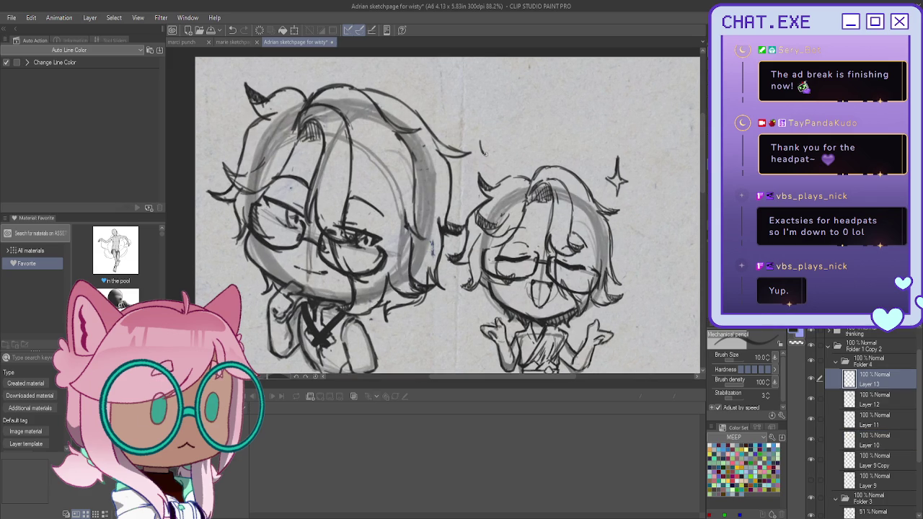
left_click_drag(477, 150, 484, 152)
left_click_drag(495, 139, 497, 155)
mouse_move(631, 216)
left_mouse_down()
mouse_move(642, 243)
mouse_move(623, 243)
left_mouse_up()
- Add another new layer, Layer 14, for the cloud and undo a stray short stroke
scroll(630, 248, "down", 3)
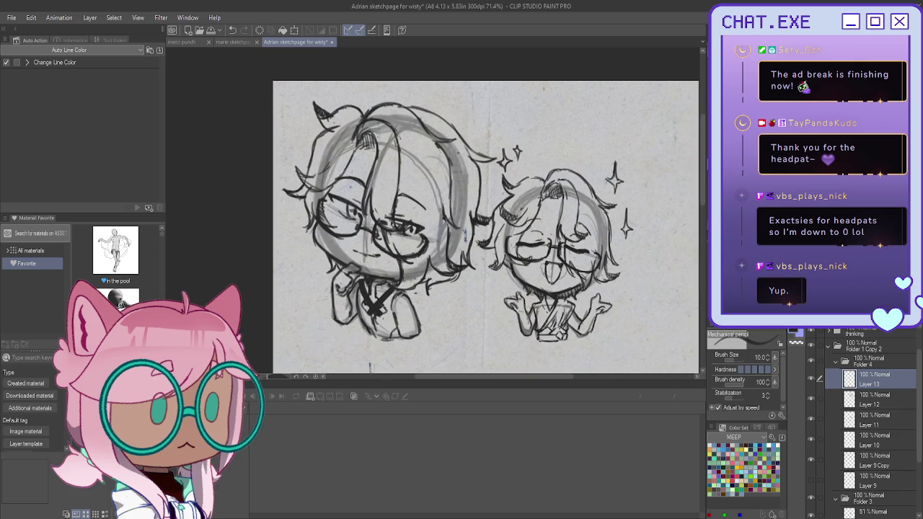
scroll(489, 273, "up", 3)
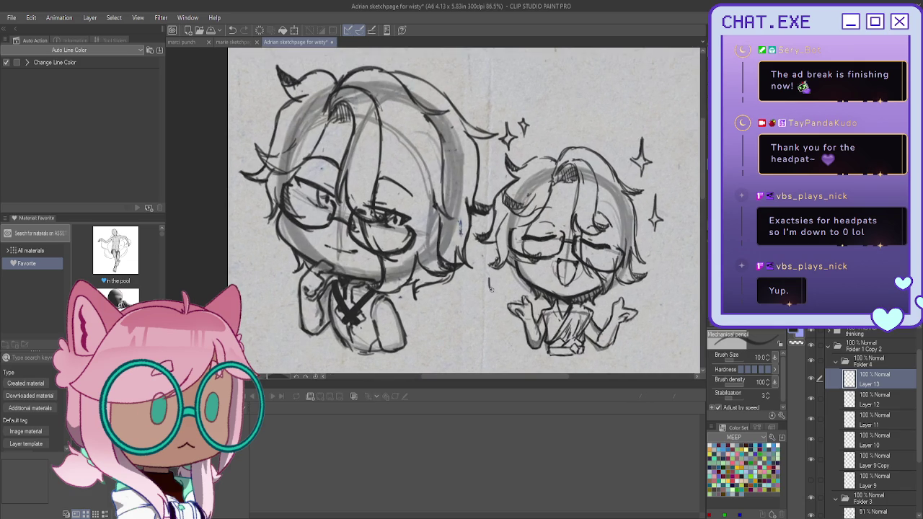
scroll(487, 291, "down", 3)
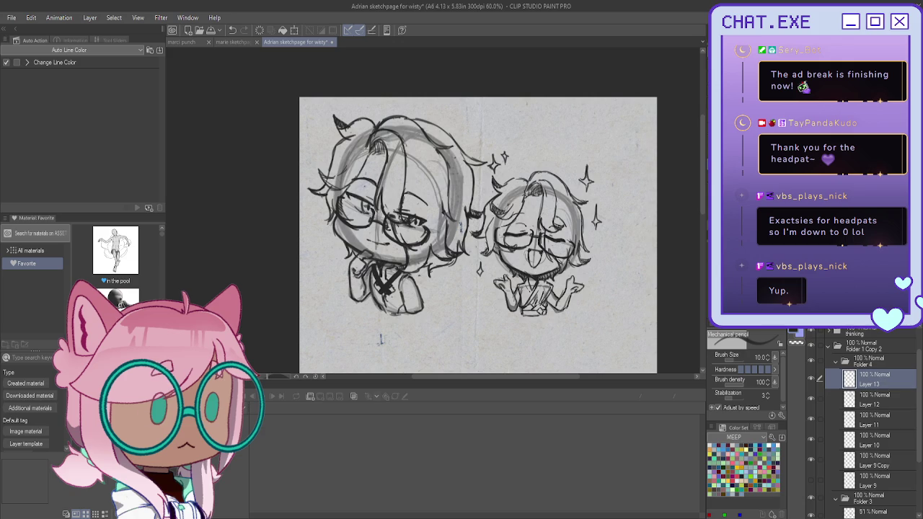
key("ctrl+shift+n")
scroll(418, 209, "up", 1)
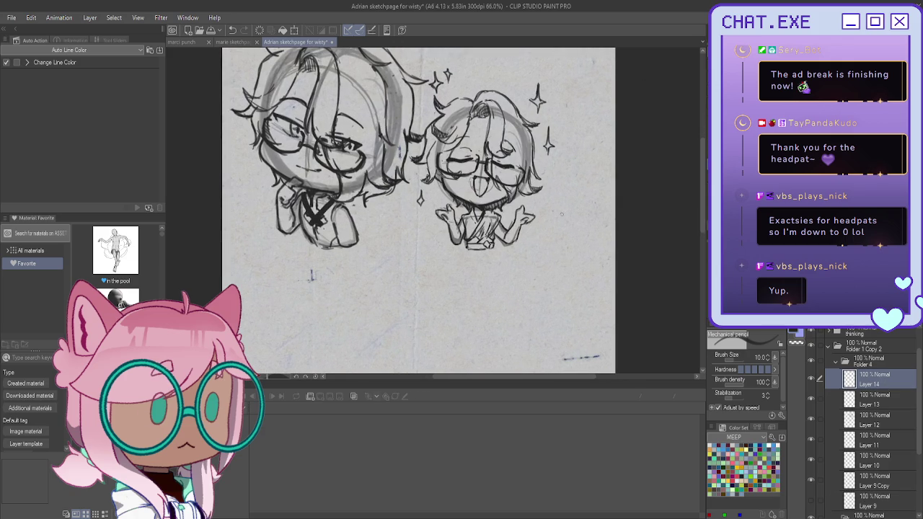
key("ctrl+z")
- Draw two cloud bumps under the small chibi and a small cross sparkle to the right
mouse_move(582, 237)
left_mouse_down()
mouse_move(538, 243)
mouse_move(587, 242)
mouse_move(555, 222)
mouse_move(538, 237)
mouse_move(560, 219)
mouse_move(577, 223)
left_mouse_up()
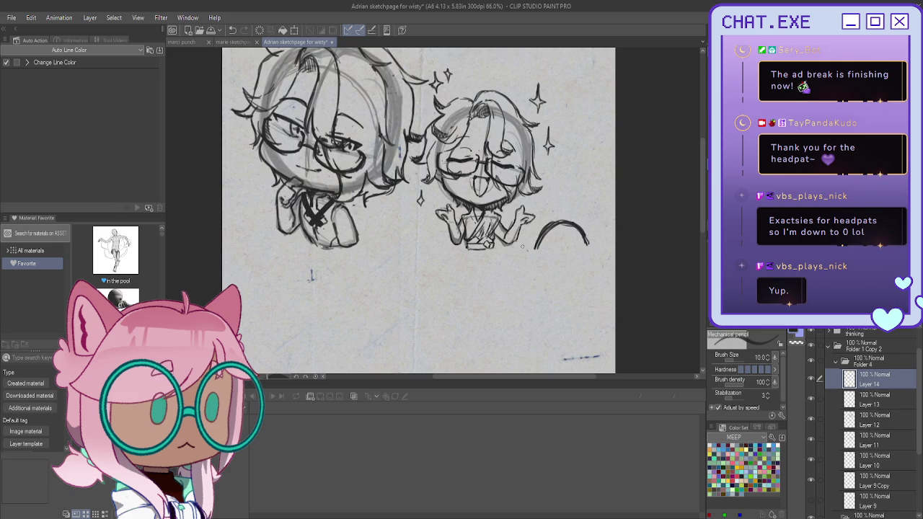
mouse_move(534, 253)
left_mouse_down()
mouse_move(516, 243)
mouse_move(496, 258)
left_mouse_up()
left_click_drag(577, 211, 591, 215)
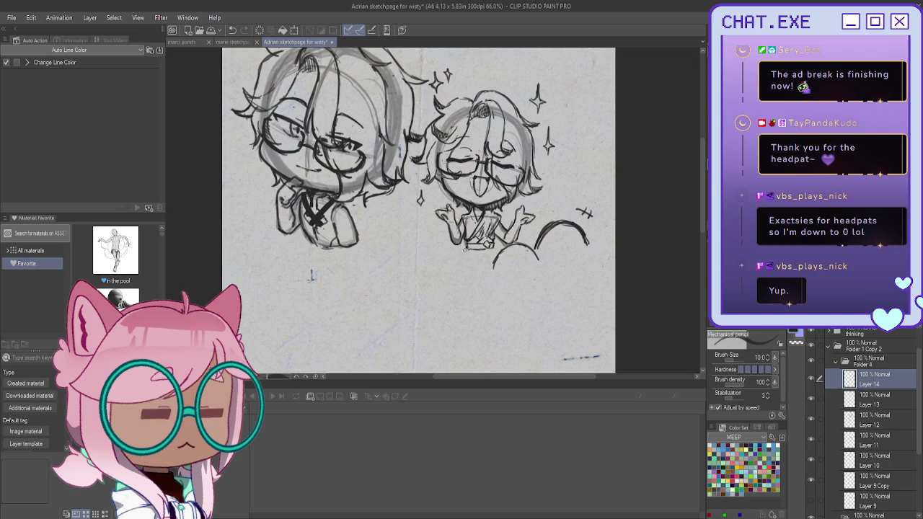
- Add the left cloud arc, undo the bad stroke, erase the overlap, and collapse Folder 4
left_click_drag(425, 230, 454, 262)
left_click_drag(410, 231, 452, 257)
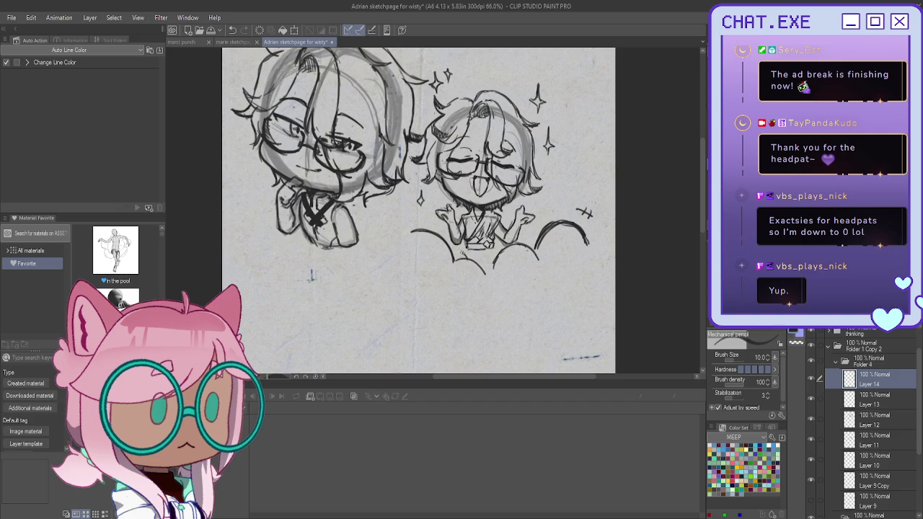
key("ctrl+z")
mouse_move(562, 219)
left_mouse_down()
mouse_move(532, 248)
mouse_move(578, 224)
mouse_move(535, 231)
mouse_move(529, 245)
left_mouse_up()
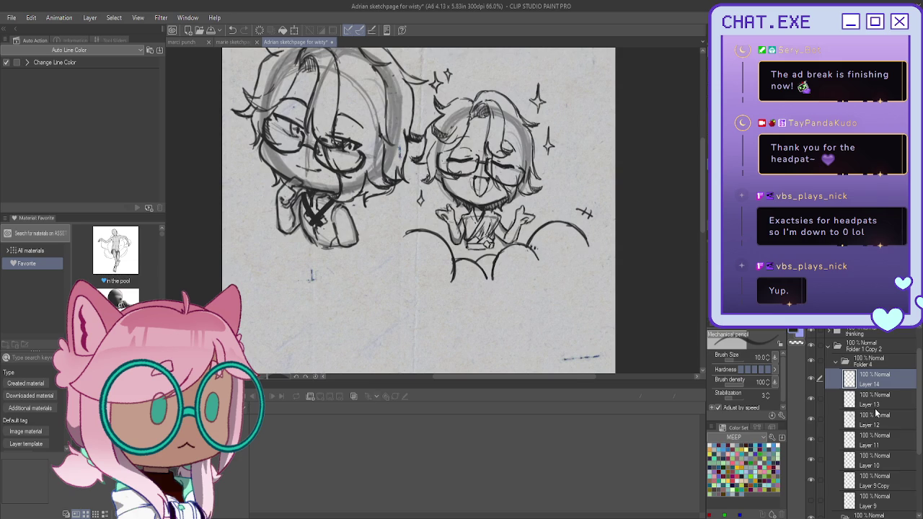
left_click(837, 362)
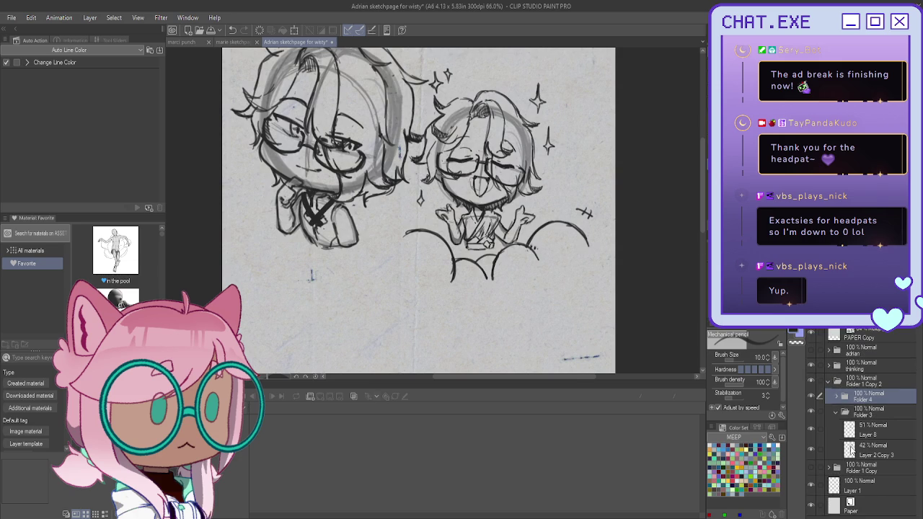
- In new Folder 5 / Layer 15, shade both cloud bumps grey with brush size 25
left_click(836, 412)
key("ctrl+shift+n")
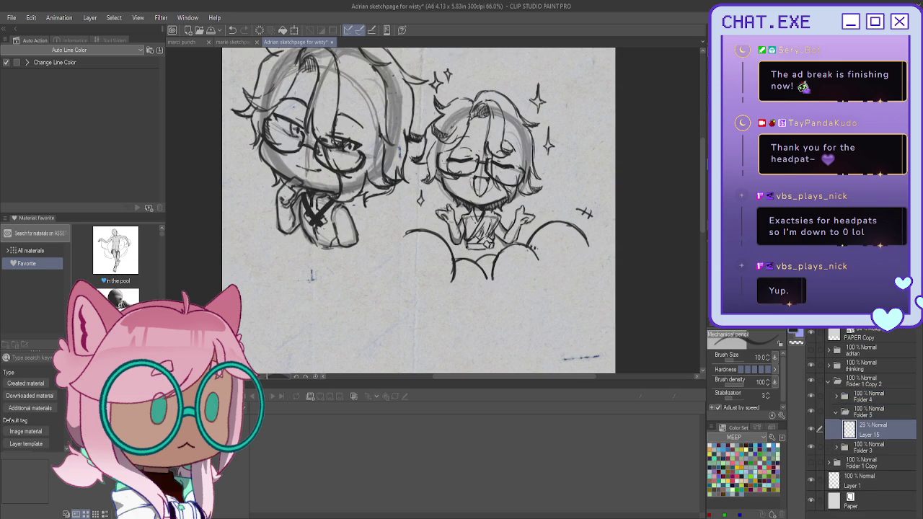
key("bracketright")
key("bracketright")
key("bracketright")
mouse_move(555, 255)
left_mouse_down()
mouse_move(584, 245)
mouse_move(547, 247)
mouse_move(582, 245)
mouse_move(566, 259)
mouse_move(577, 236)
mouse_move(544, 247)
mouse_move(562, 261)
mouse_move(580, 259)
mouse_move(504, 273)
mouse_move(530, 258)
mouse_move(566, 266)
mouse_move(559, 274)
mouse_move(465, 280)
mouse_move(494, 265)
mouse_move(490, 273)
left_mouse_up()
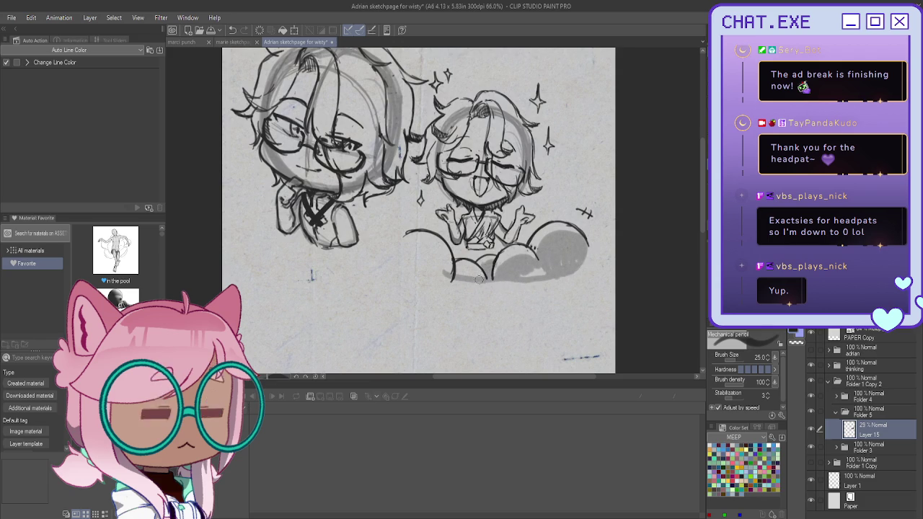
mouse_move(405, 242)
left_mouse_down()
mouse_move(439, 268)
mouse_move(421, 274)
mouse_move(414, 257)
mouse_move(483, 281)
mouse_move(536, 275)
left_mouse_up()
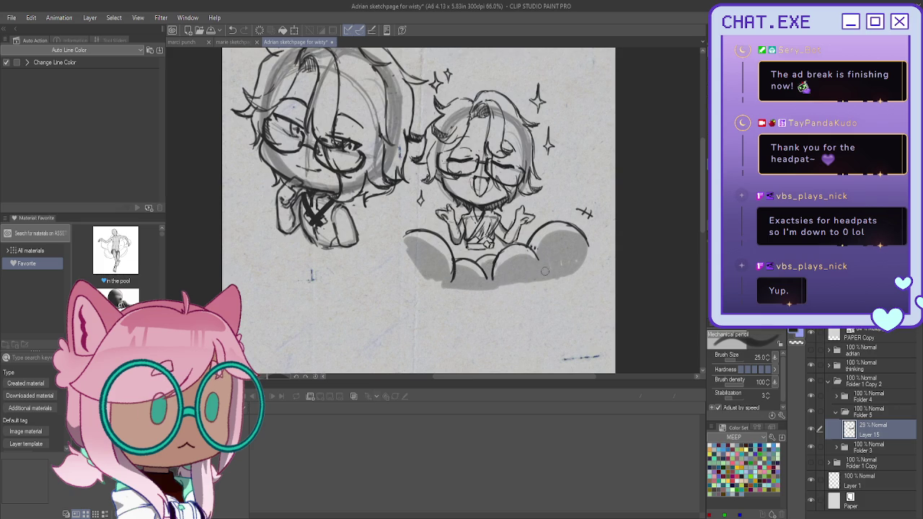
- Set brush size 8 on Layer 14, zoom out to see more of the page, and reselect Layer 15
left_click(838, 397)
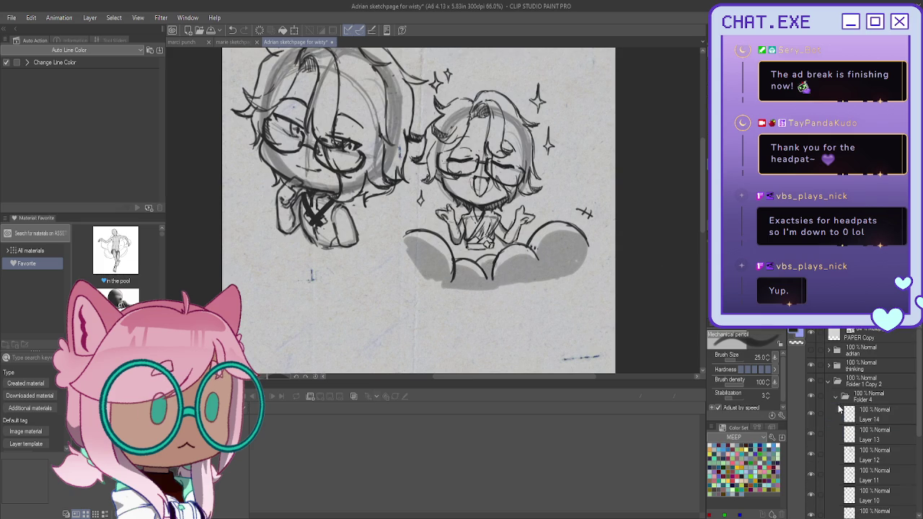
left_click(840, 411)
key("bracketleft")
key("bracketleft")
key("bracketleft")
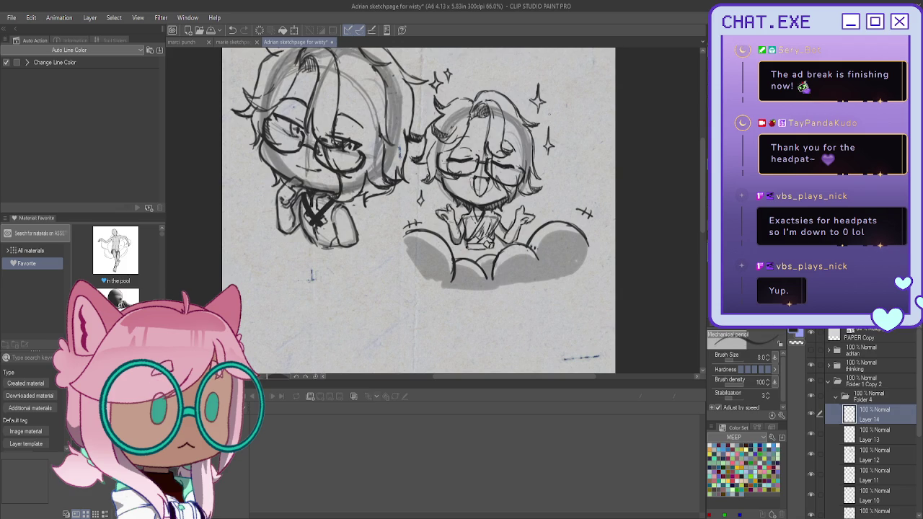
key("ctrl+minus")
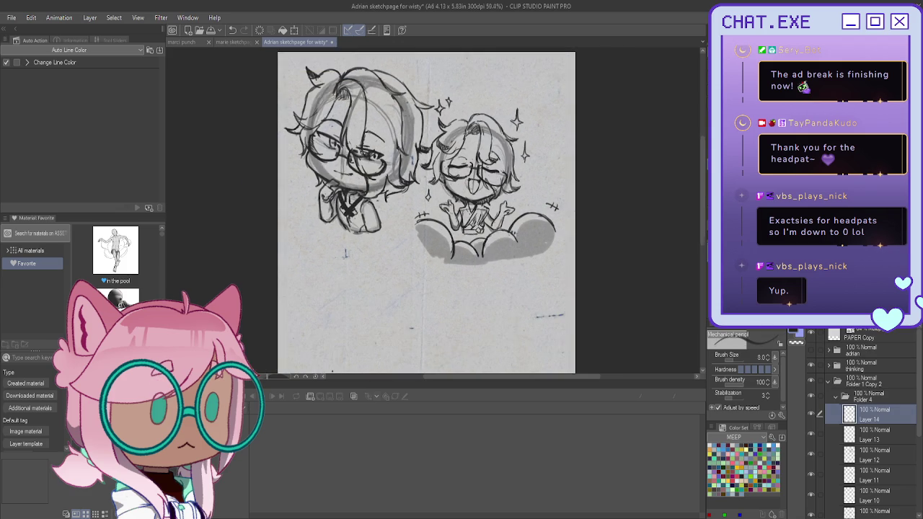
key("ctrl+minus")
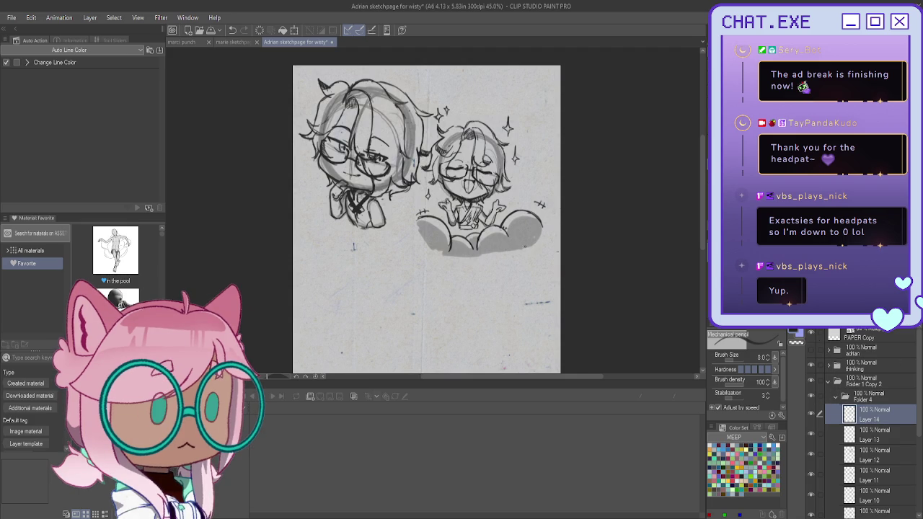
scroll(468, 277, "down", 1)
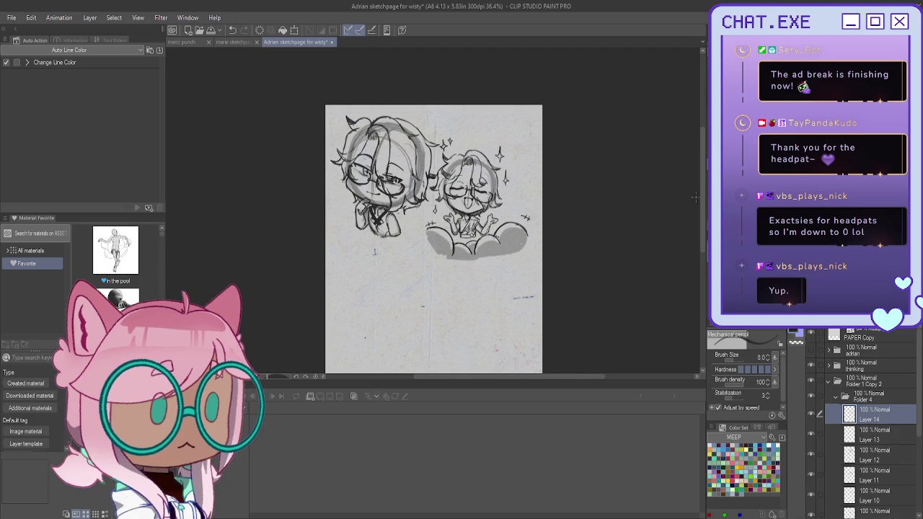
left_click(835, 396)
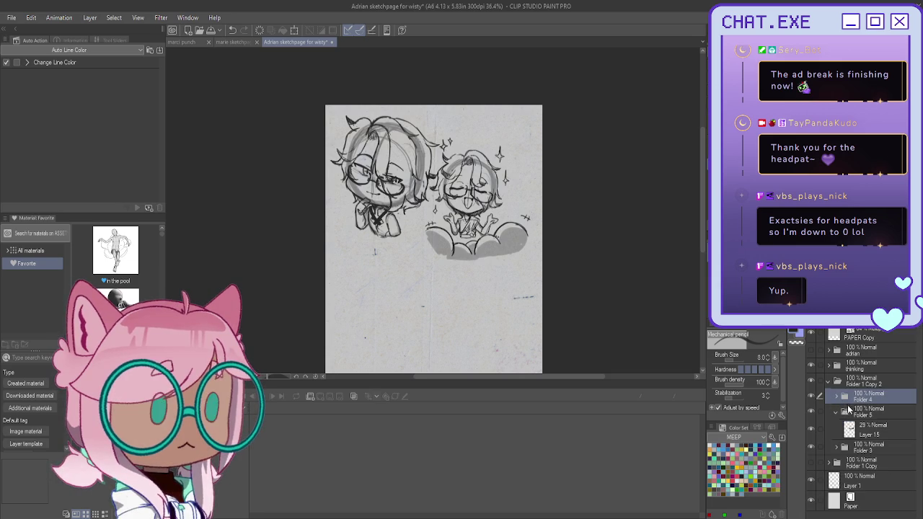
left_click(864, 428)
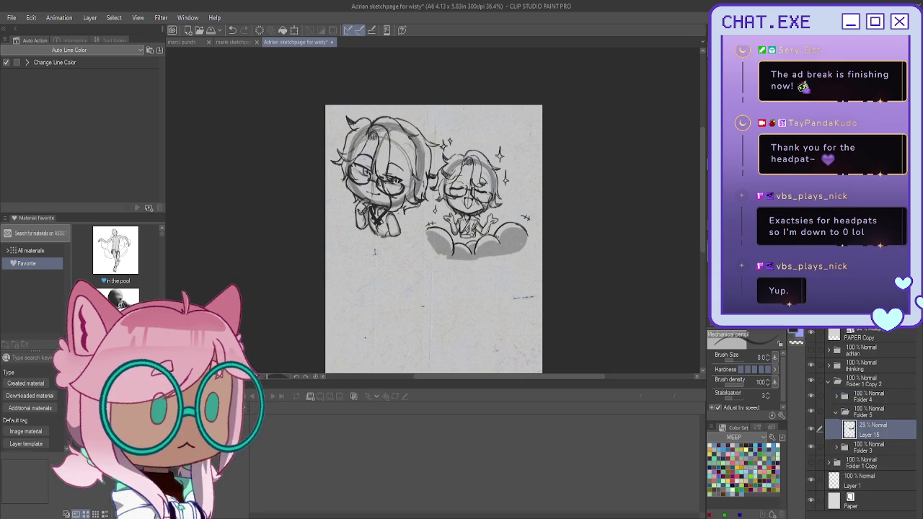
- On new Layer 16, spray a yellow soft-airbrush glow around the small chibi and star
key("ctrl+shift+n")
key("x")
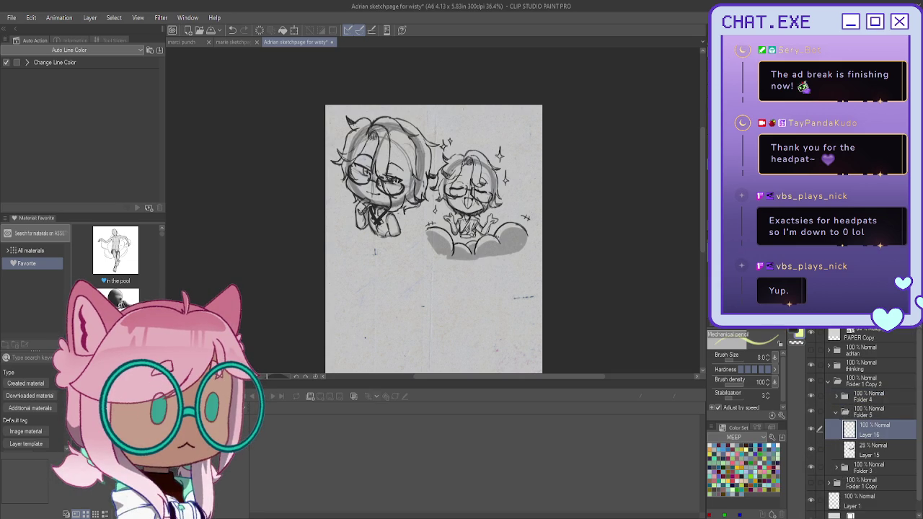
key("b")
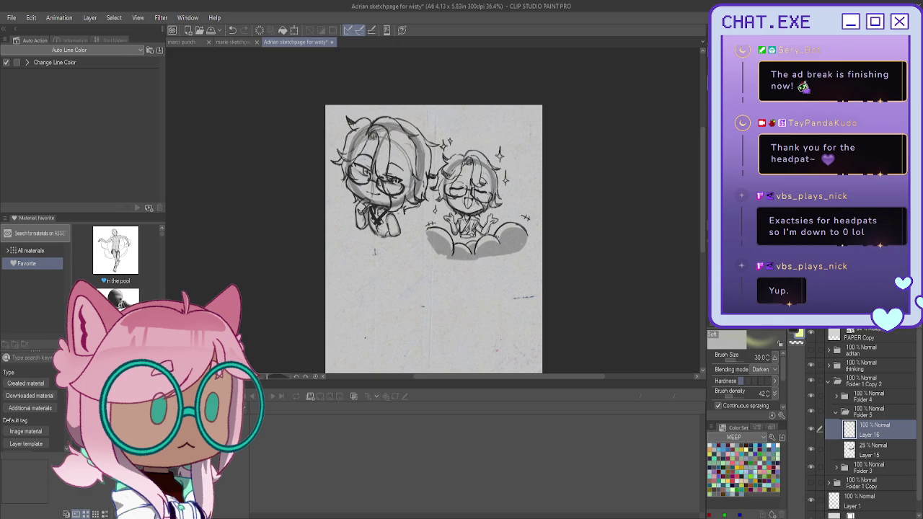
left_click_drag(494, 150, 500, 159)
mouse_move(510, 191)
left_mouse_down()
mouse_move(496, 220)
mouse_move(446, 210)
mouse_move(432, 196)
mouse_move(441, 152)
mouse_move(462, 142)
mouse_move(492, 150)
mouse_move(518, 188)
mouse_move(486, 141)
mouse_move(477, 141)
mouse_move(494, 157)
left_mouse_up()
mouse_move(493, 212)
left_mouse_down()
mouse_move(431, 213)
mouse_move(518, 220)
mouse_move(463, 238)
mouse_move(434, 225)
left_mouse_up()
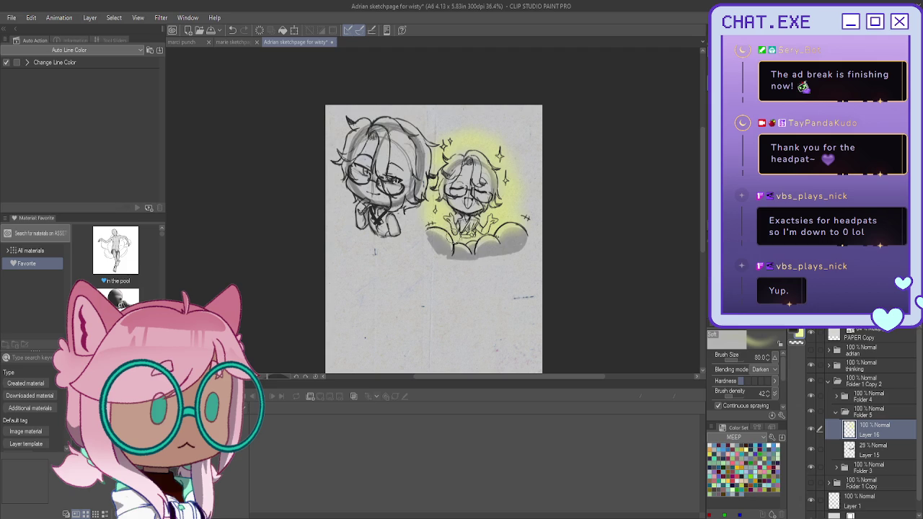
- Undo excess glow and respray along the cloud's edge at airbrush size 60
key("ctrl+z")
key("ctrl+z")
key("ctrl+z")
key("ctrl+z")
key("ctrl+z")
key("ctrl+z")
key("ctrl+z")
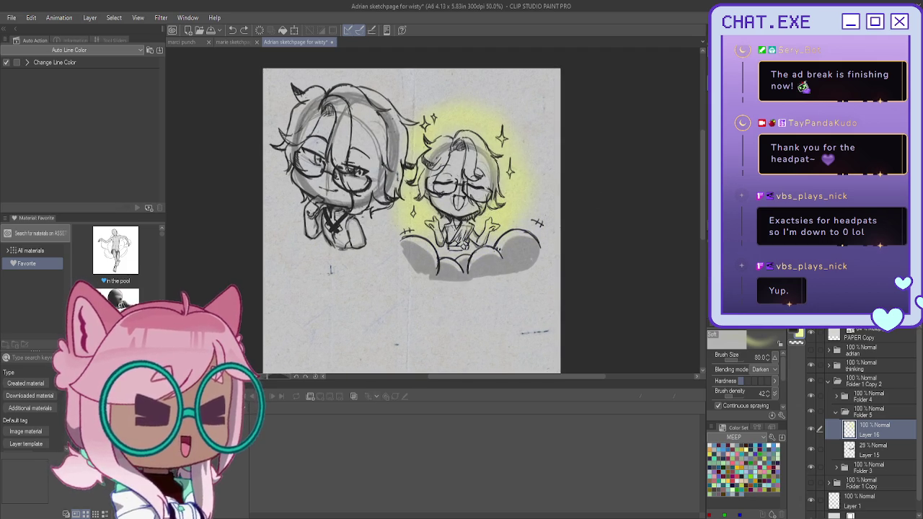
key("bracketleft")
key("bracketleft")
mouse_move(519, 231)
left_mouse_down()
mouse_move(482, 251)
mouse_move(405, 240)
left_mouse_up()
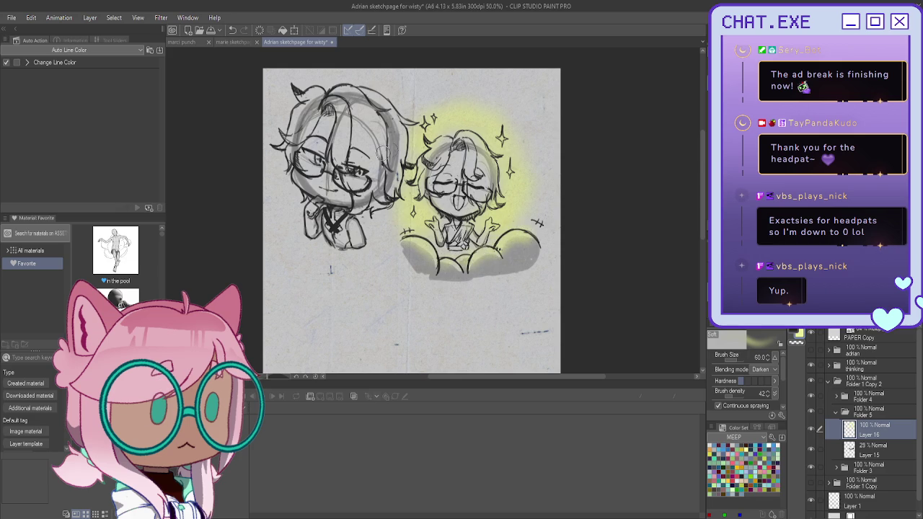
key("c")
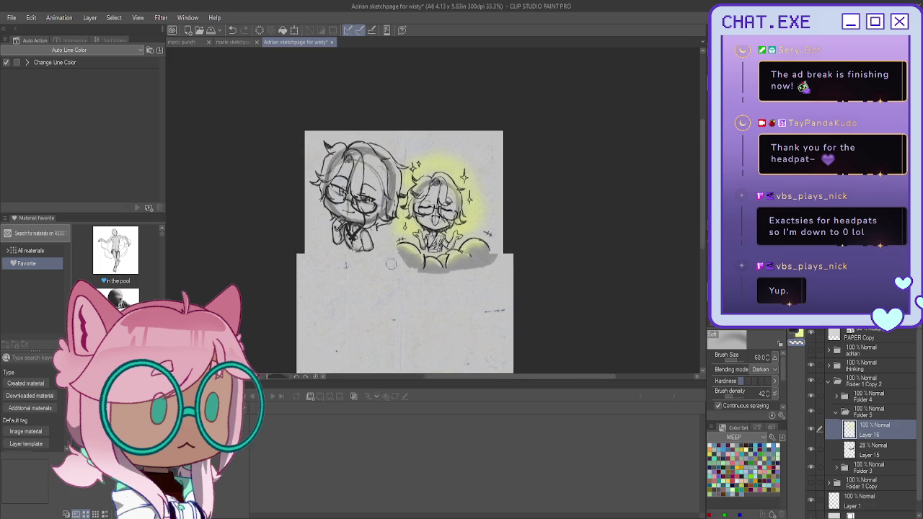
- Rename folder 'Folder 1 Copy 2' to 'convincing' and collapse it
scroll(390, 230, "down", 1)
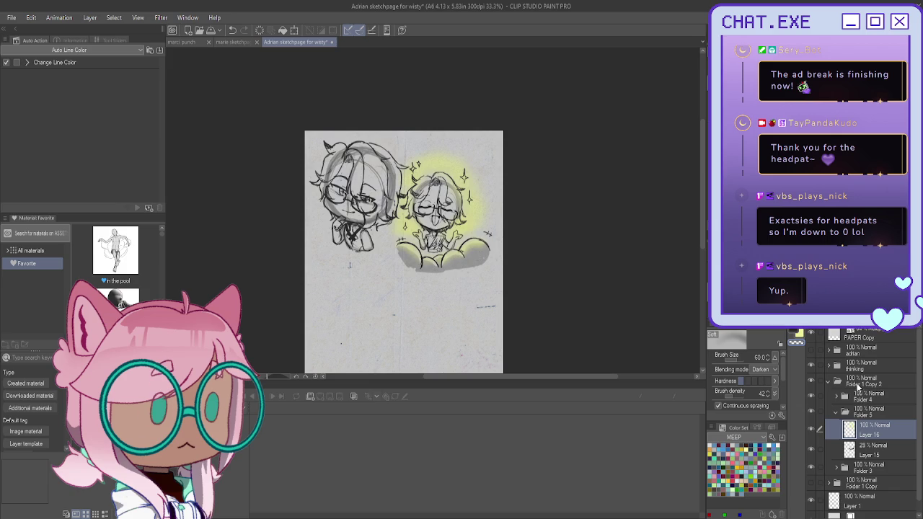
left_click(857, 387)
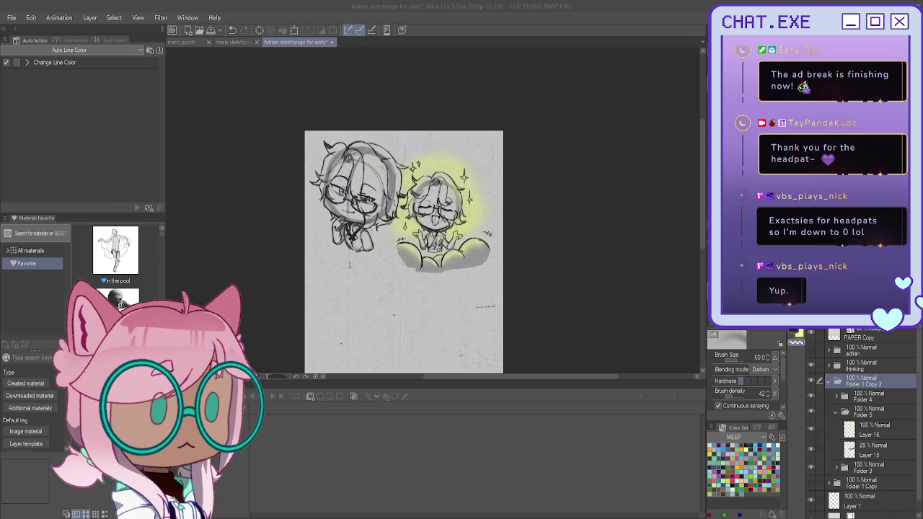
left_click(862, 387)
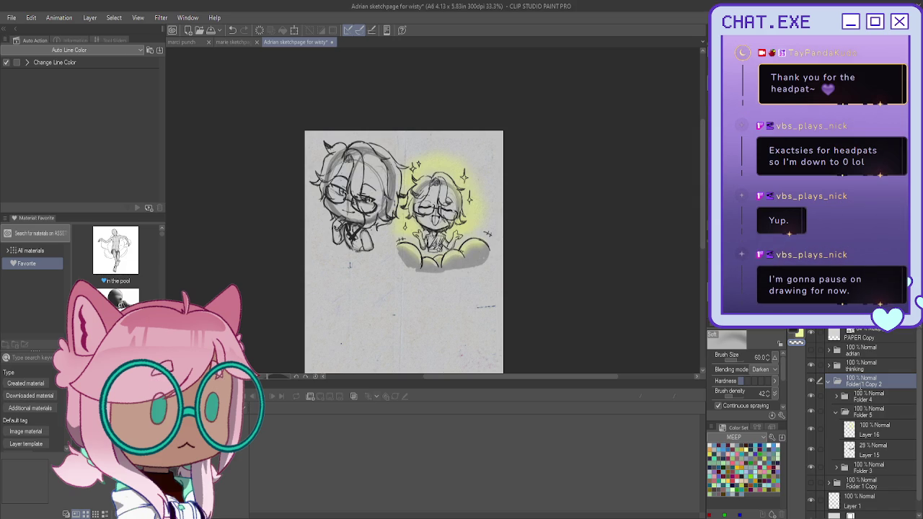
double_click(861, 387)
type("convincing")
left_click(828, 381)
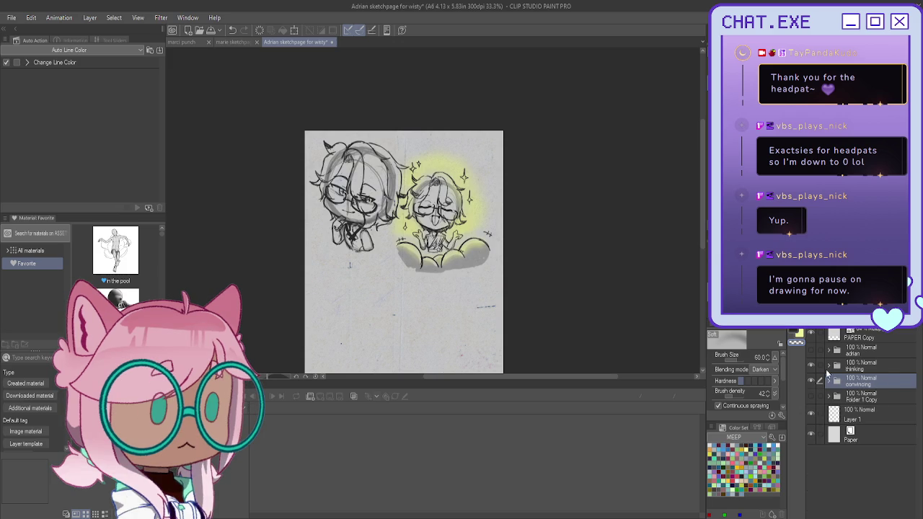
- Turn on the adrian title layer and reposition the page in view
scroll(531, 255, "down", 1)
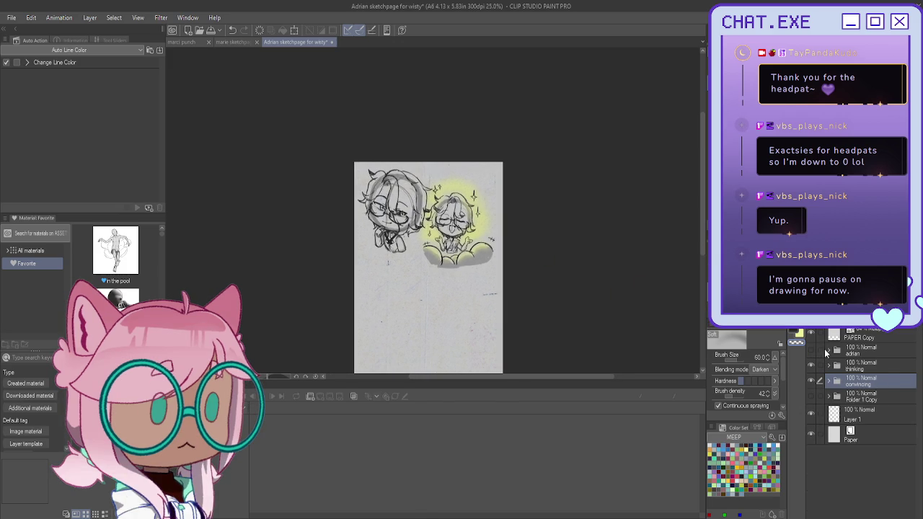
left_click(810, 351)
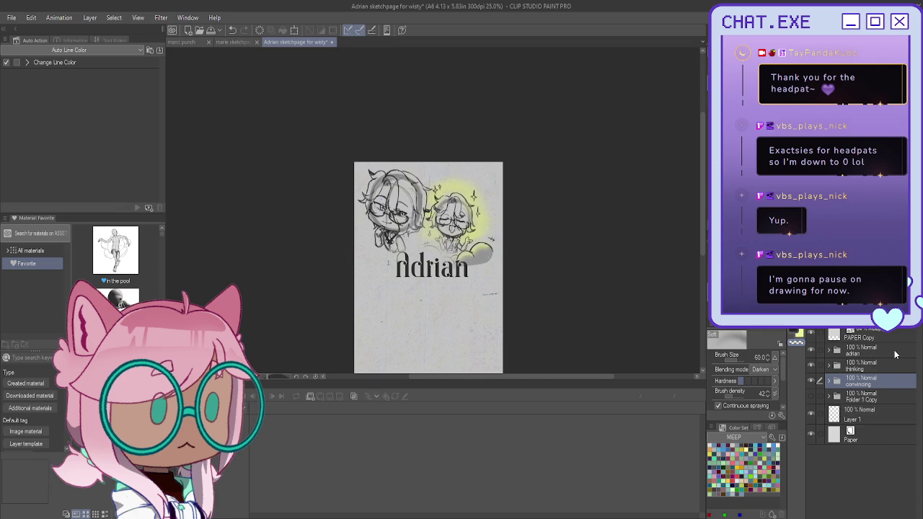
left_click_drag(432, 288, 456, 226)
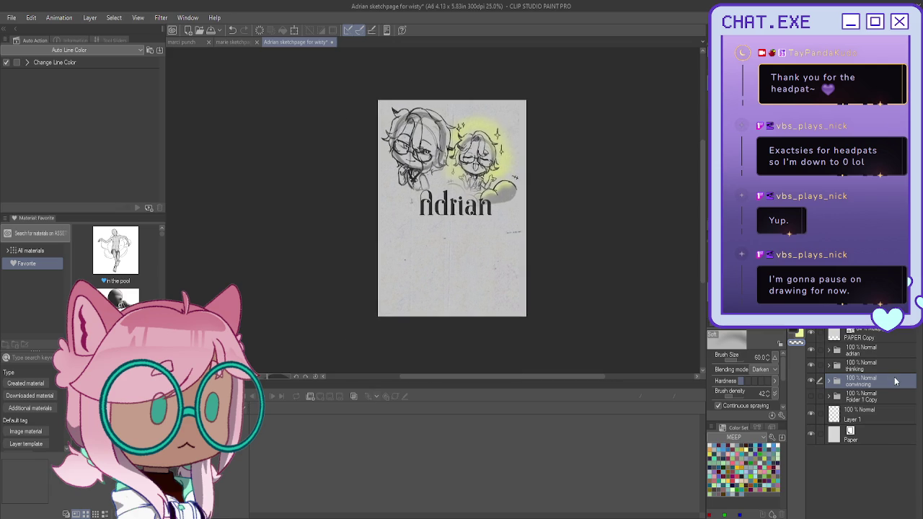
- Transform-move the convincing folder's chibi and cloud to the lower left below the title
key("ctrl+t")
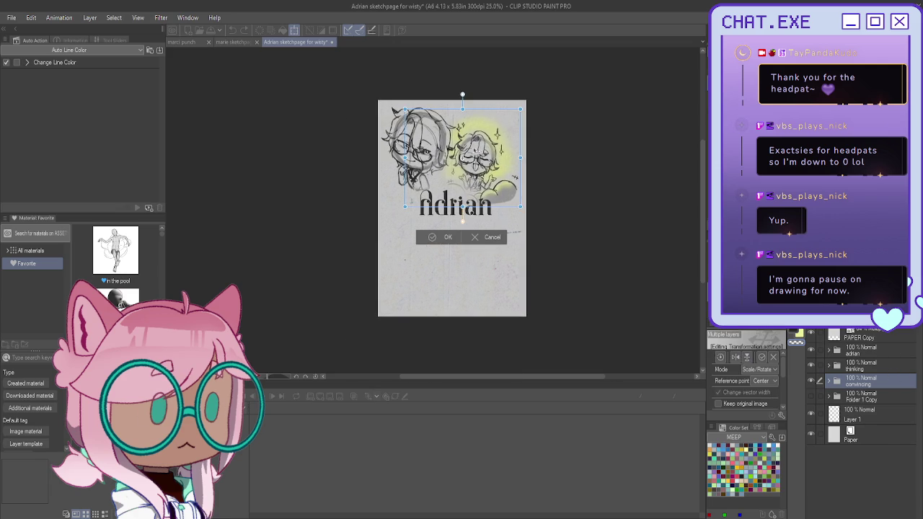
left_click_drag(442, 244, 392, 303)
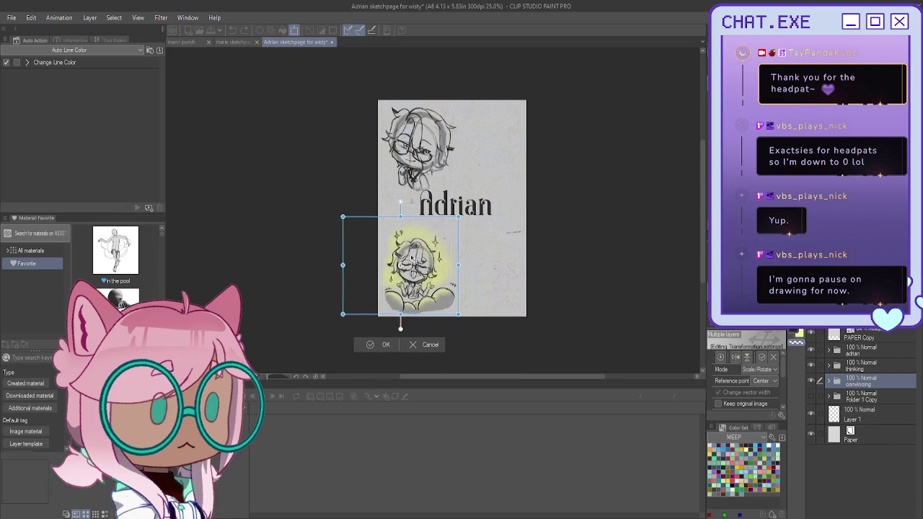
left_click_drag(411, 244, 397, 214)
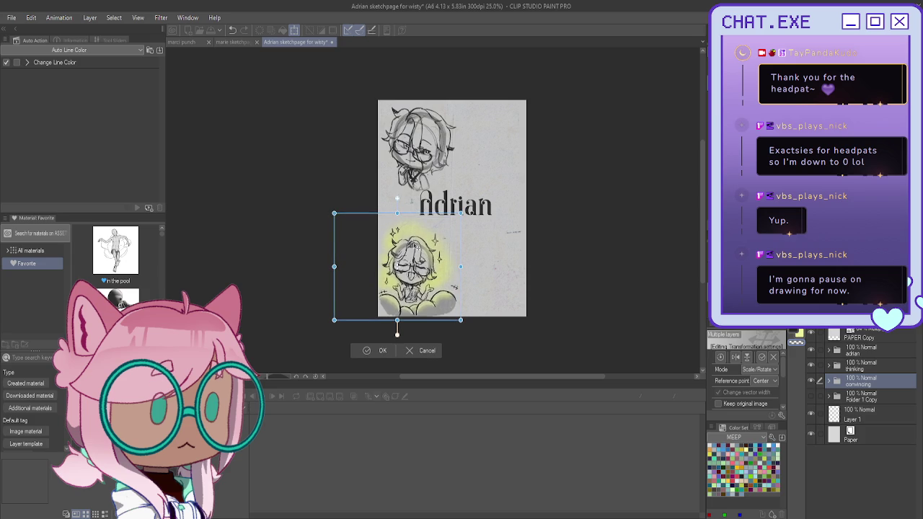
left_click_drag(416, 246, 413, 245)
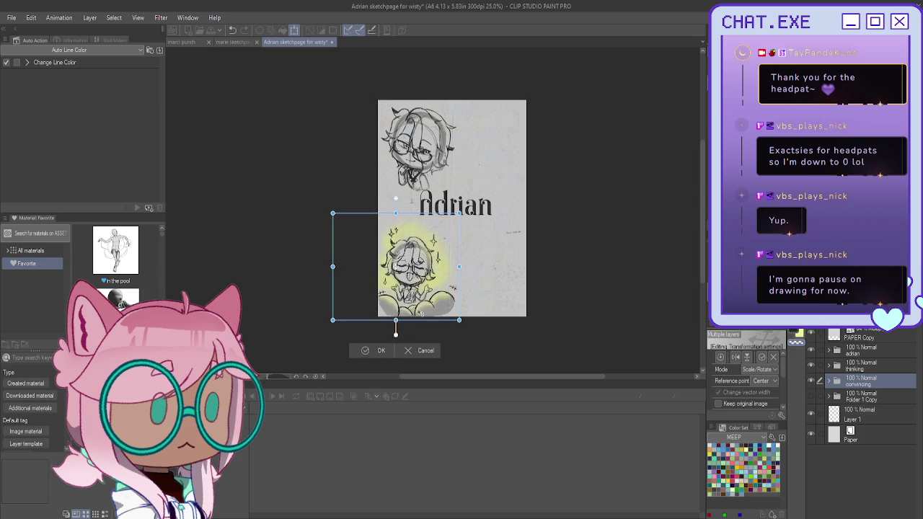
left_click(371, 350)
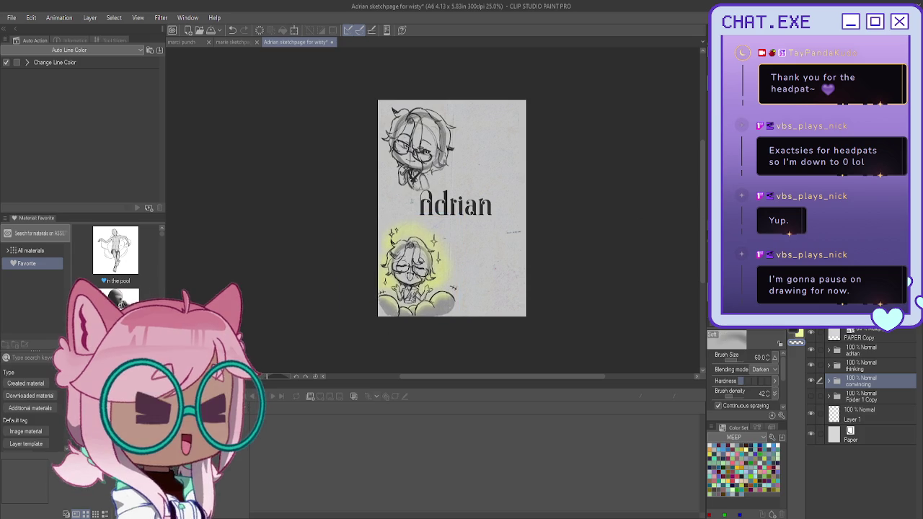
left_click(829, 380)
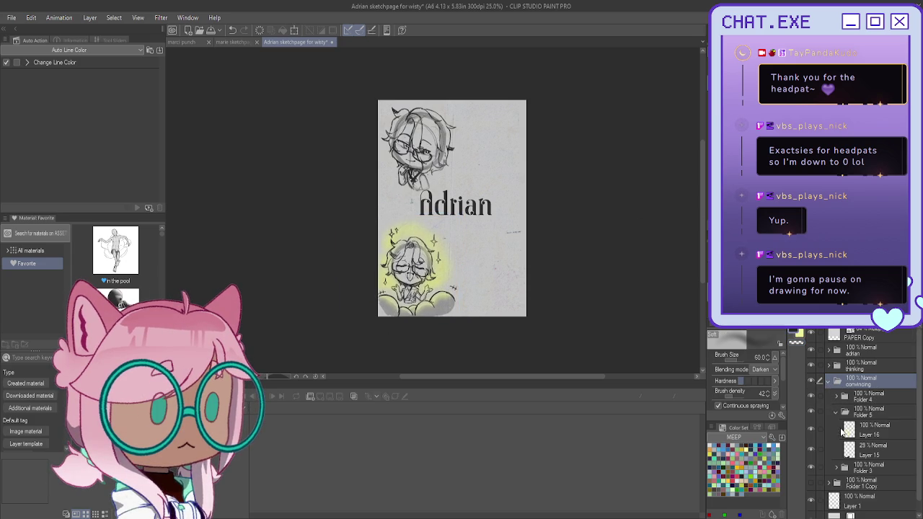
- Collapse the convincing folder and shift the page left in the view
left_click(869, 450)
scroll(381, 325, "up", 1)
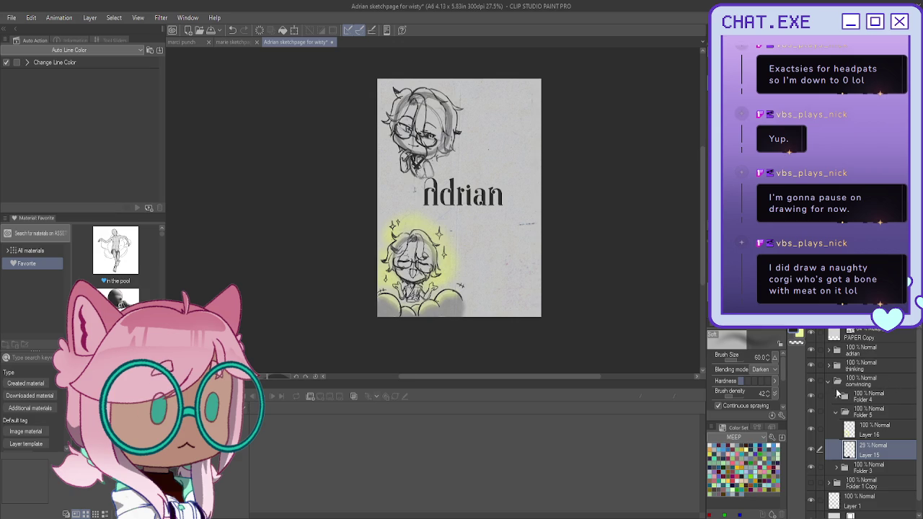
left_click(827, 381)
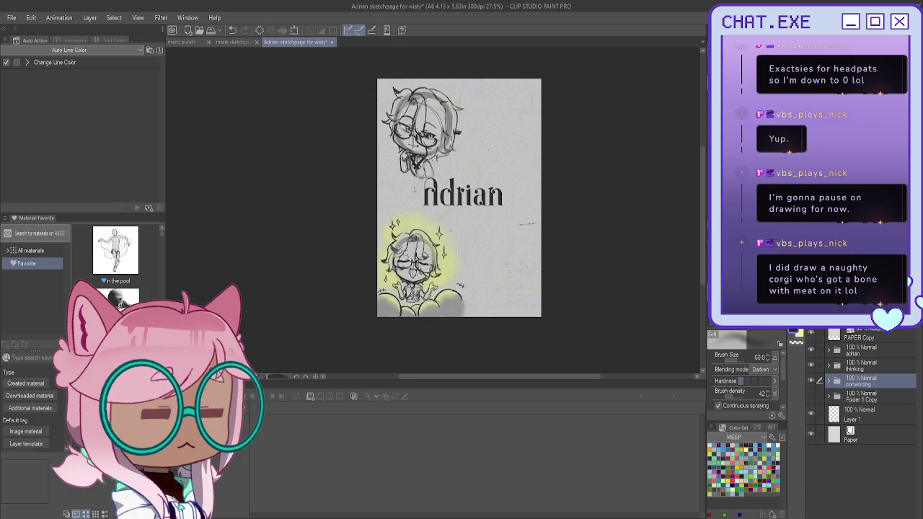
left_click_drag(461, 216, 431, 226)
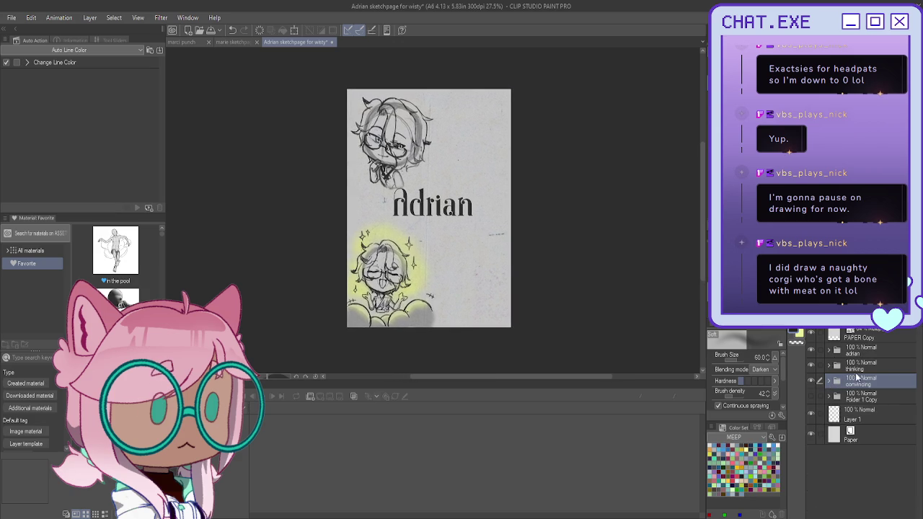
- Move the thinking folder's top chibi down and right so it overlaps the Adrian title
left_click(858, 365)
key("k")
mouse_move(392, 190)
left_mouse_down()
mouse_move(475, 225)
mouse_move(382, 184)
mouse_move(370, 199)
left_mouse_up()
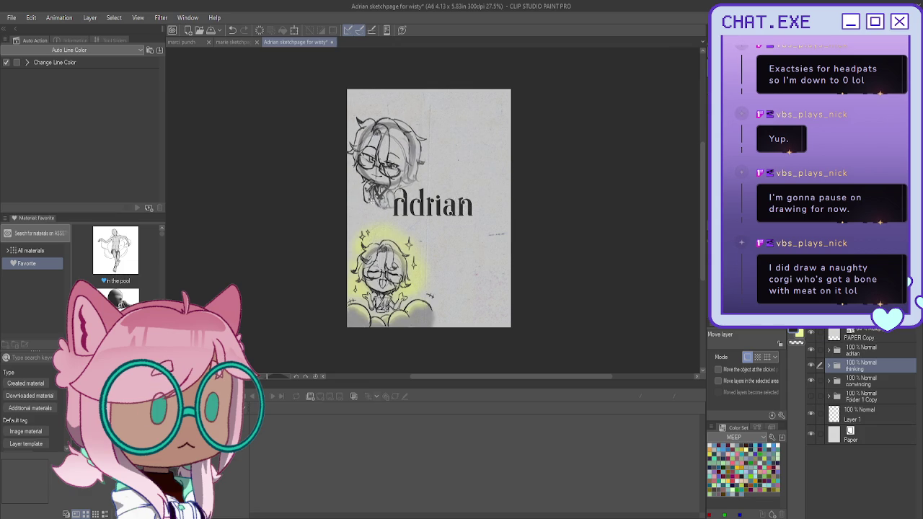
left_click_drag(370, 200, 373, 195)
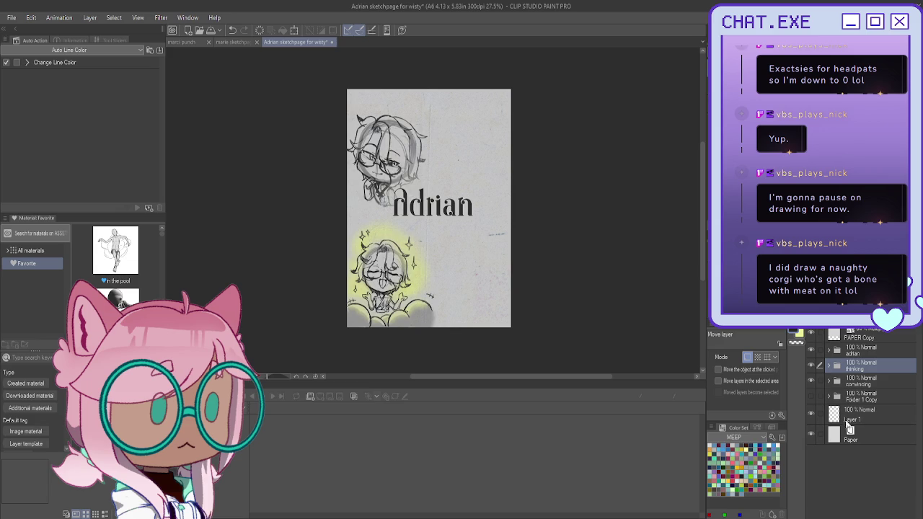
- Duplicate the Folder 1 Copy folder with copy and paste
left_click(859, 395)
key("ctrl+c")
key("ctrl+v")
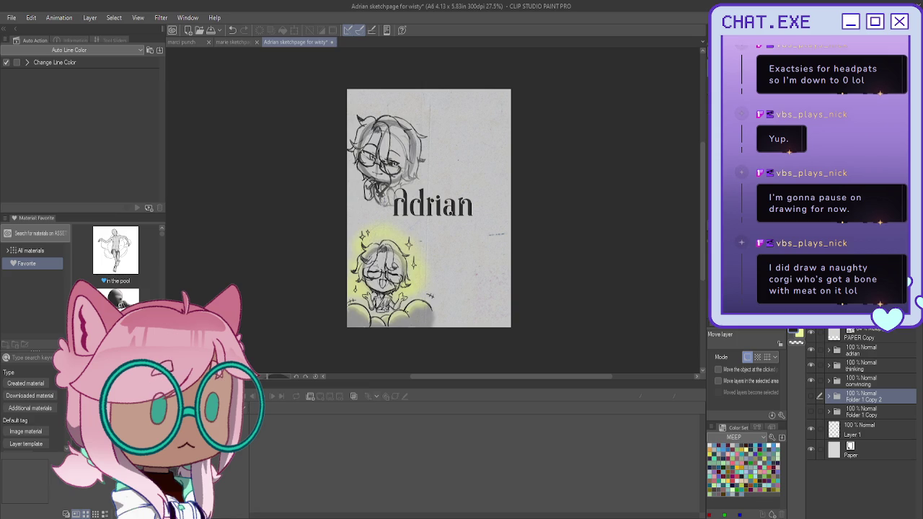
- Turn on visibility of the Folder 1 Copy 2 circle sketch folder
left_click(810, 395)
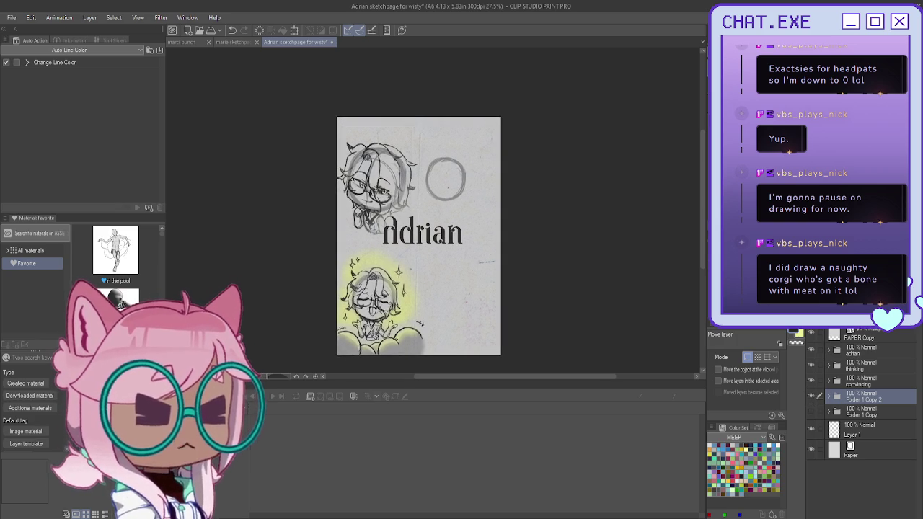
- With the pencil, group Layer 2 Copy 4 into a folder and add a new layer above it
key("p")
scroll(444, 166, "up", 3)
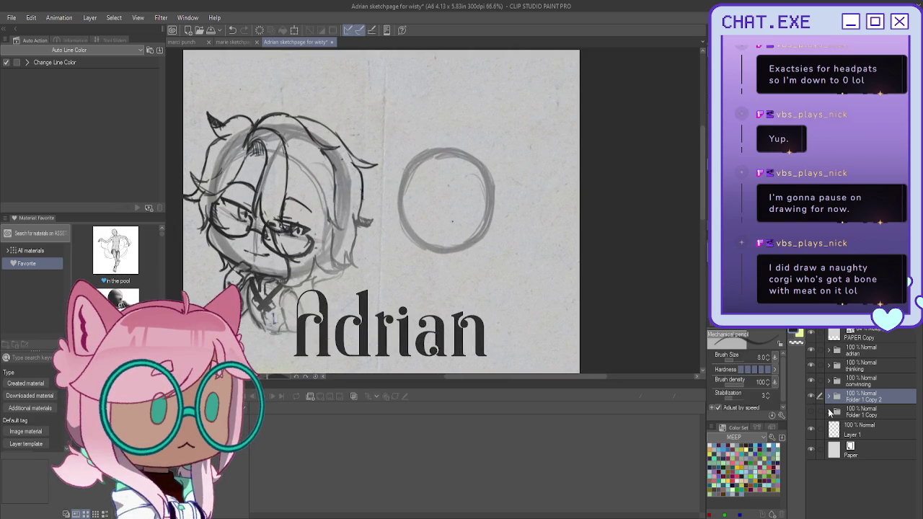
left_click(828, 397)
left_click(866, 414)
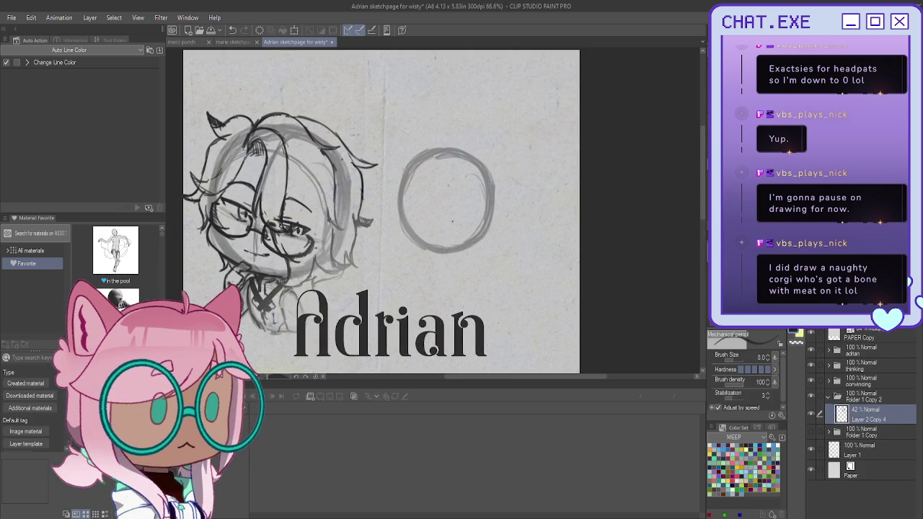
key("ctrl+g")
key("ctrl+shift+n")
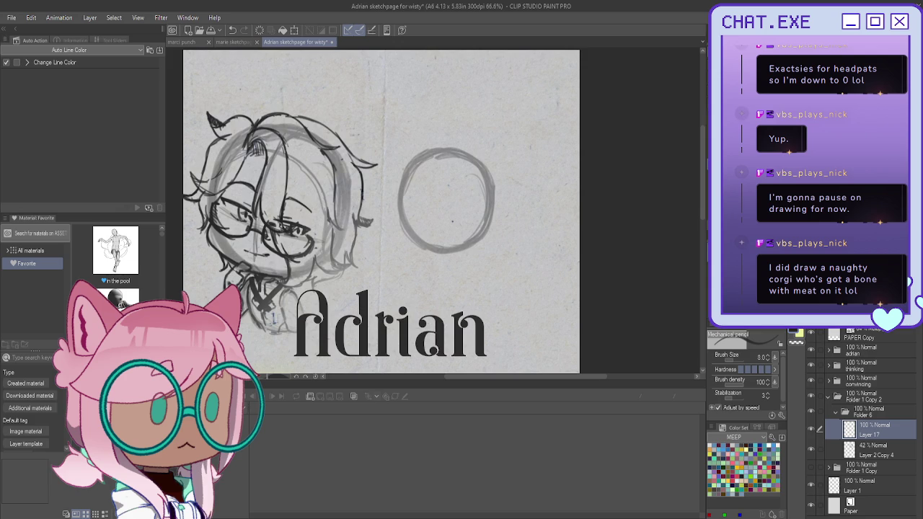
- Zoom in and draw crossing vertical and horizontal guidelines inside the circle
scroll(453, 156, "up", 1)
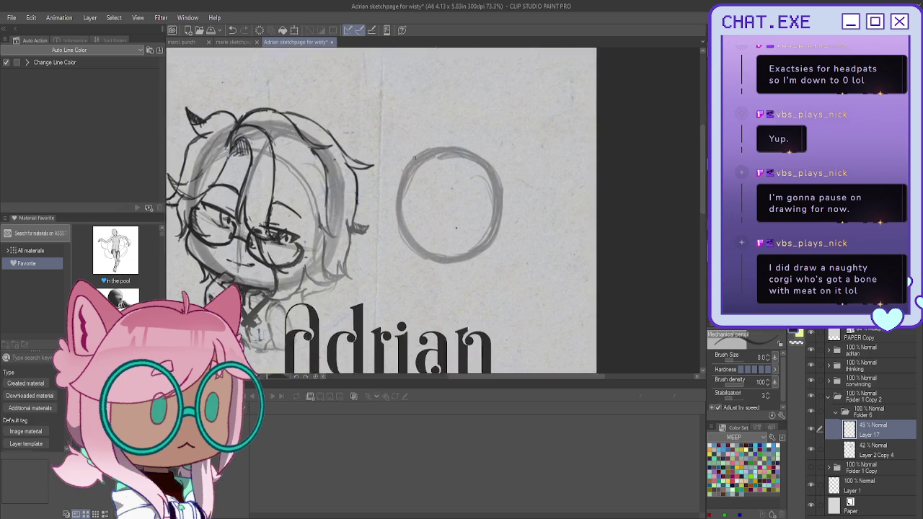
scroll(454, 156, "up", 1)
scroll(453, 156, "up", 1)
left_click_drag(452, 152, 441, 271)
mouse_move(481, 241)
left_mouse_down()
mouse_move(393, 229)
mouse_move(484, 240)
left_mouse_up()
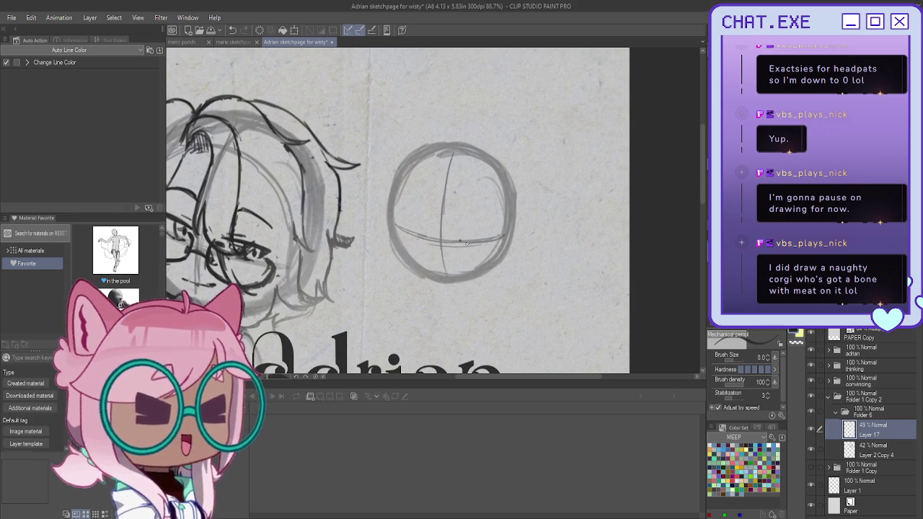
left_click_drag(474, 243, 401, 232)
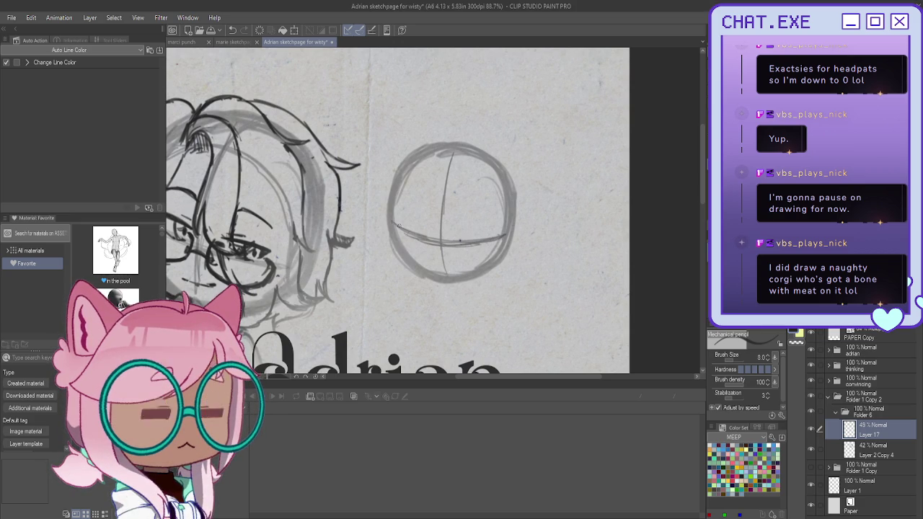
left_click_drag(456, 145, 447, 170)
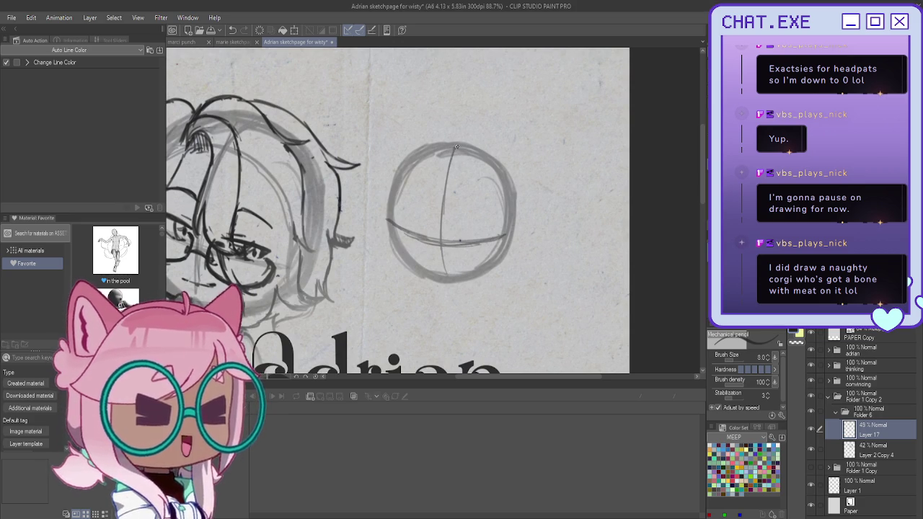